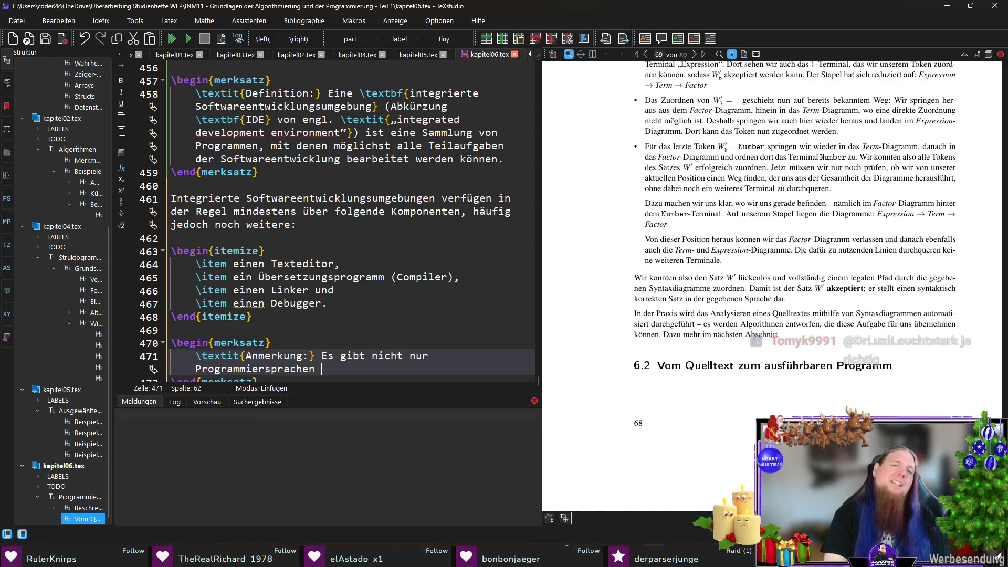
pyautogui.write(', die')
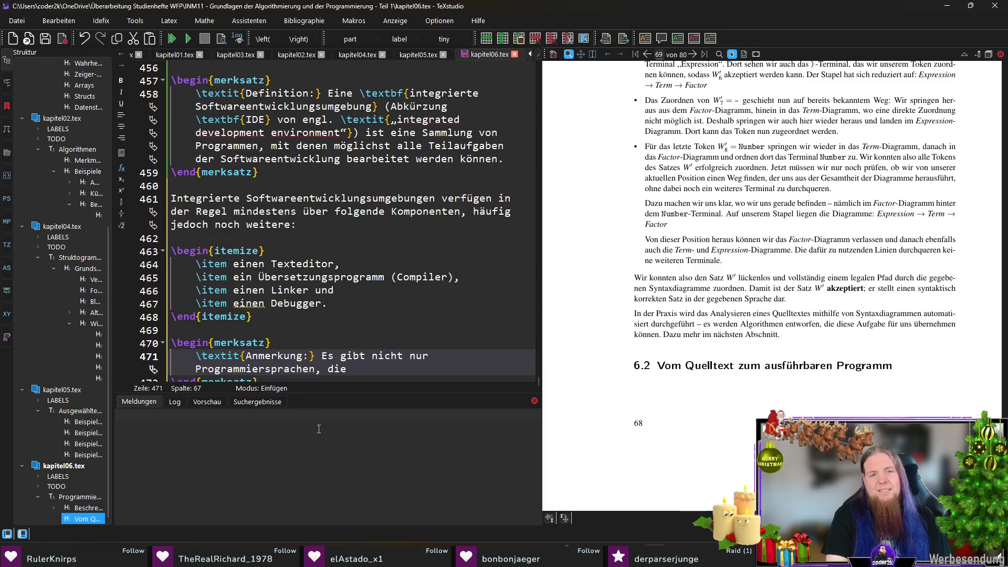
pyautogui.write(' in ein lauffähiges Programm übersetzt werden, sondern auch solche, bei denen ')
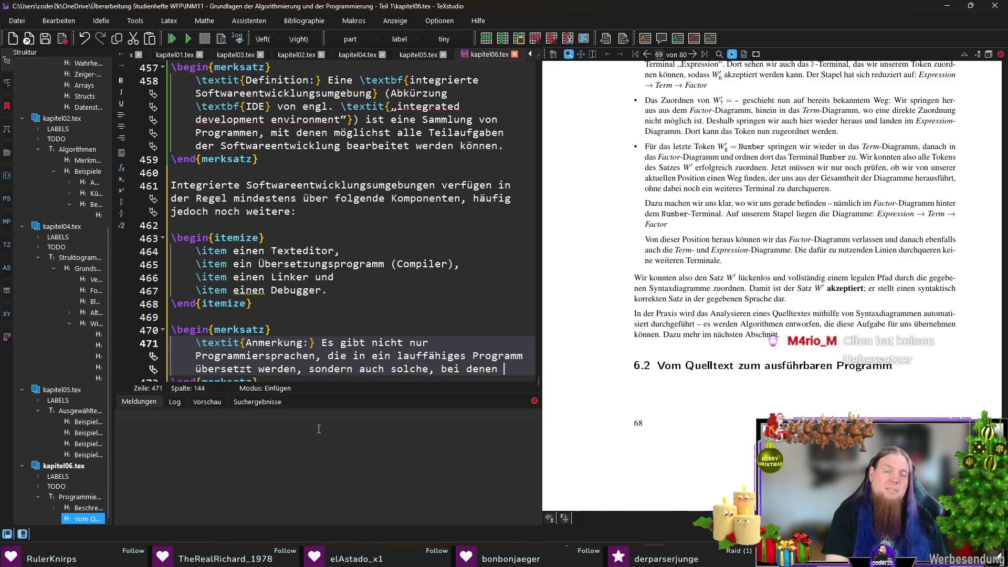
pyautogui.write('der Quelltext')
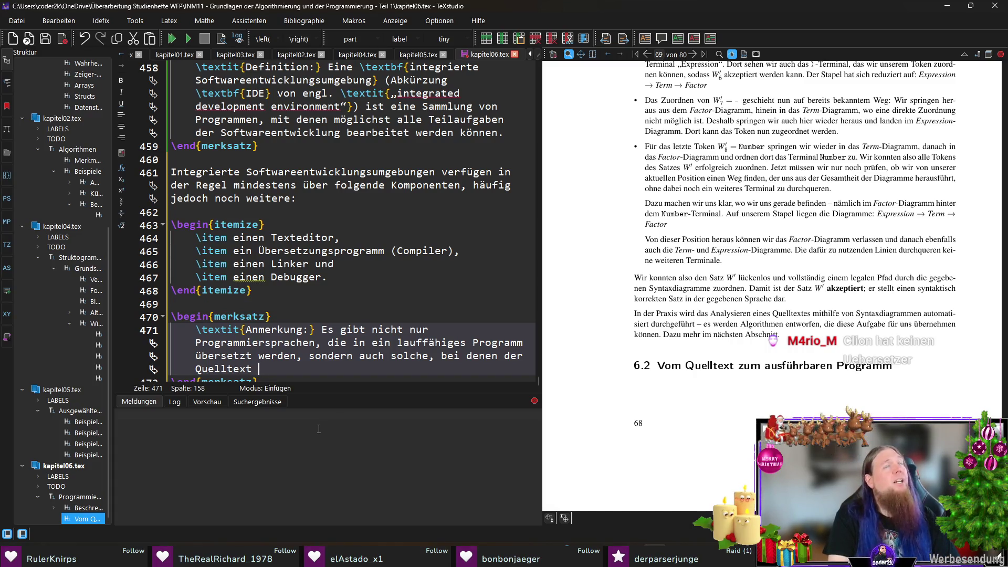
pyautogui.write('von eine')
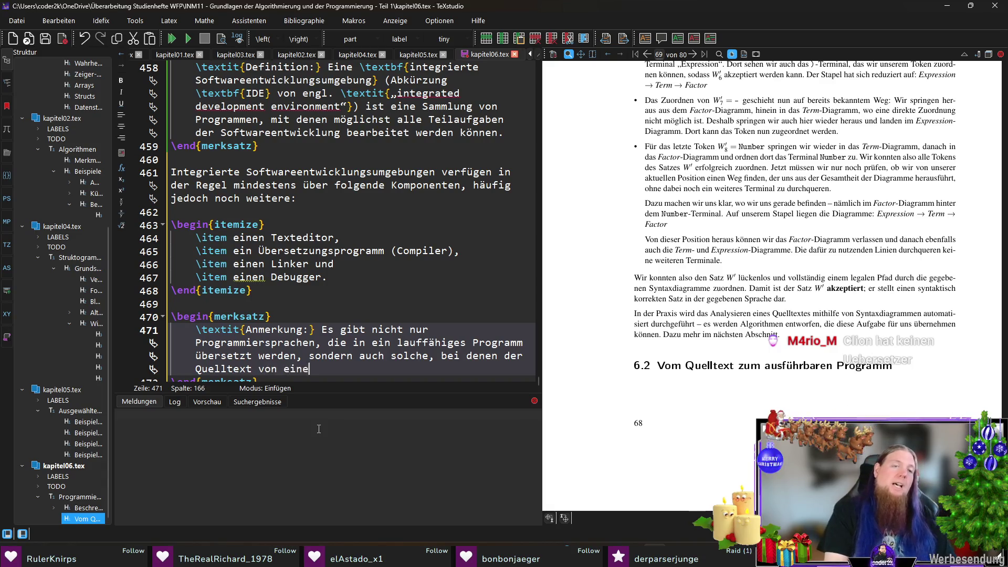
pyautogui.write('m sog. \textbf{Interprt')
# Correct 'Interpreter' and wrap it in bold German quotation marks
pyautogui.press('BackSpace')
pyautogui.write('eter')
pyautogui.hotkey('ctrl', 'Left')
pyautogui.write('„')
pyautogui.hotkey('ctrl', 'Right')
pyautogui.write('“')
pyautogui.write('“')
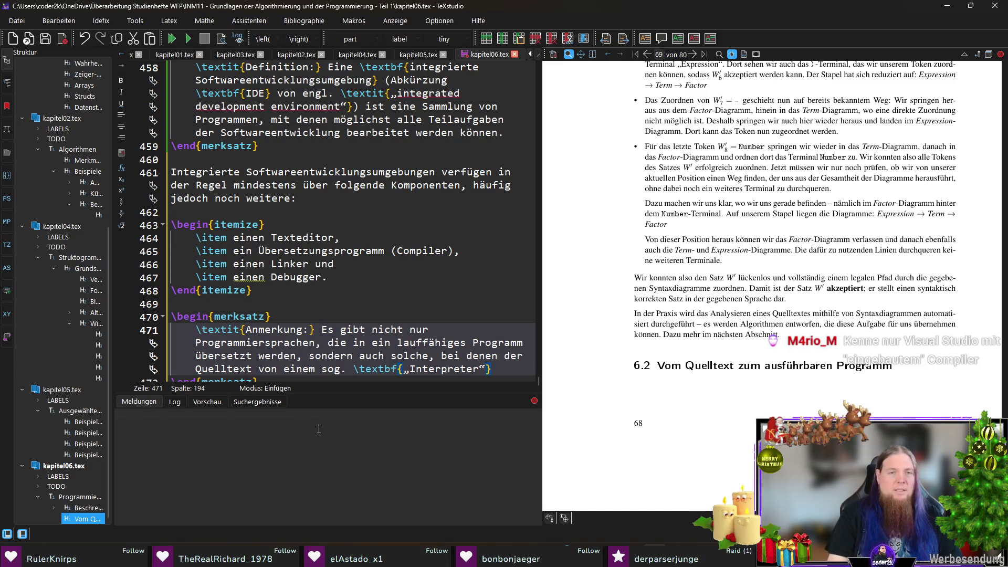
pyautogui.press('Right')
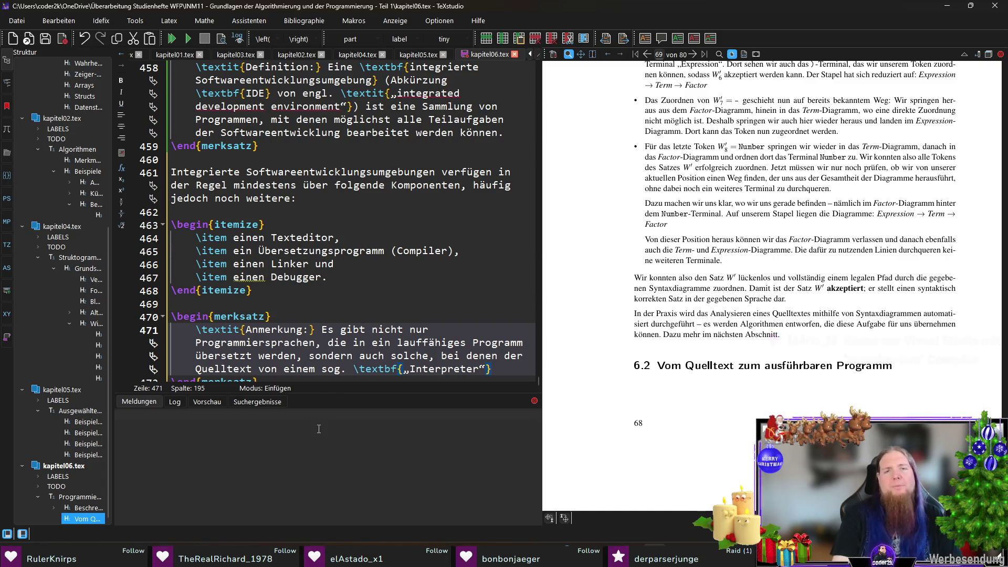
pyautogui.write(' direkt ausgeführt wird.')
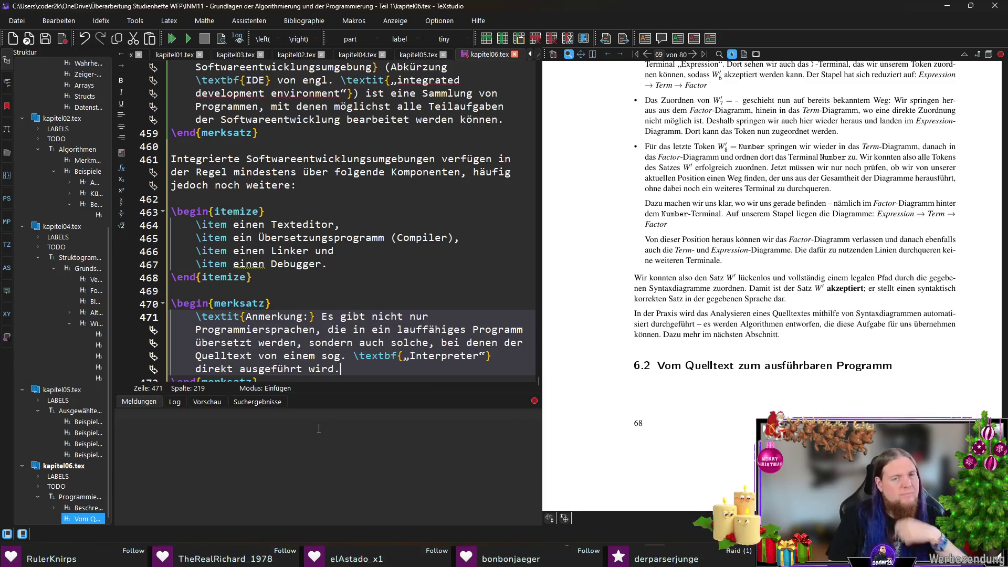
pyautogui.write('Auf diese sog. ')
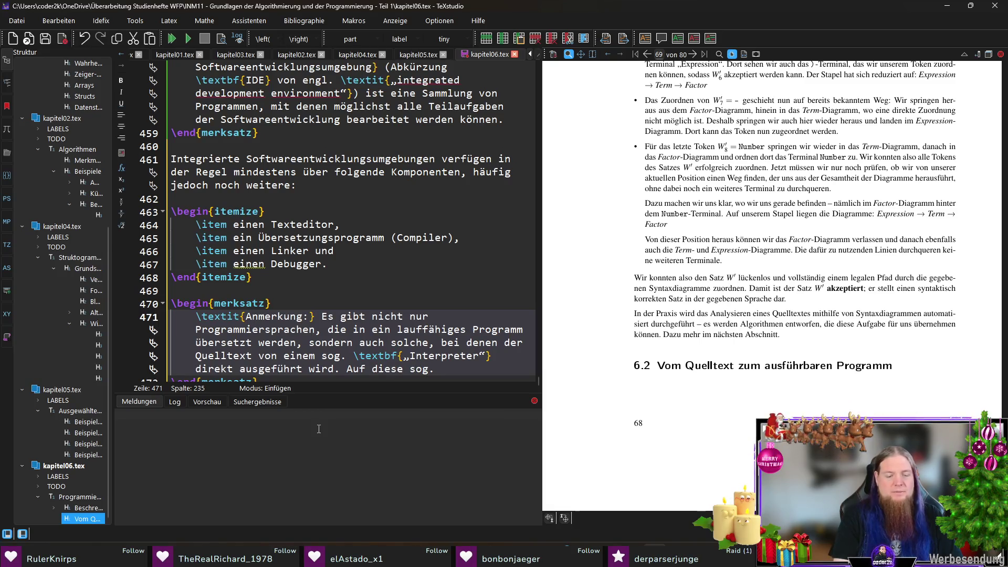
pyautogui.write('\textbf{„i')
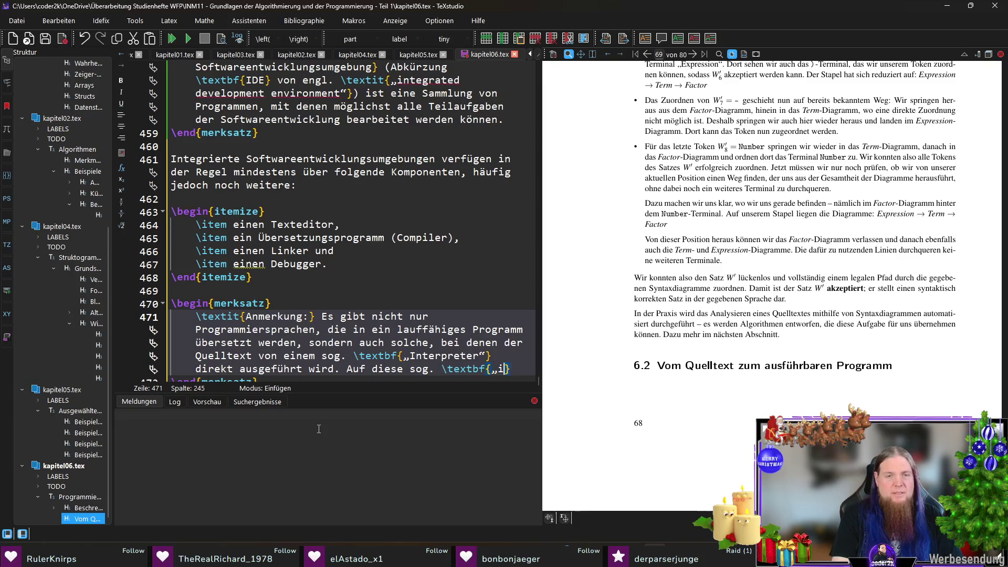
pyautogui.write('nterpre')
pyautogui.write('tierten Sprachen“} gehen wir nciht n')
# Finish the Anmerkung sentence, fixing 'nicht', and add a blank line after the note box
pyautogui.press('BackSpace')
pyautogui.press('BackSpace')
pyautogui.press('BackSpace')
pyautogui.write('icht näher ein. ')
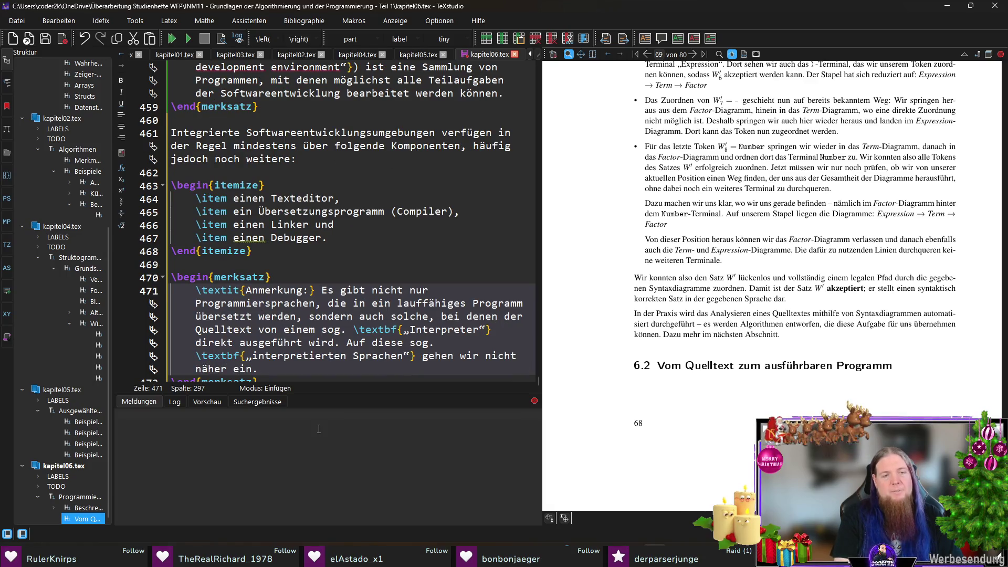
pyautogui.write('Für manche Sprachen stehen auch beide Arten')
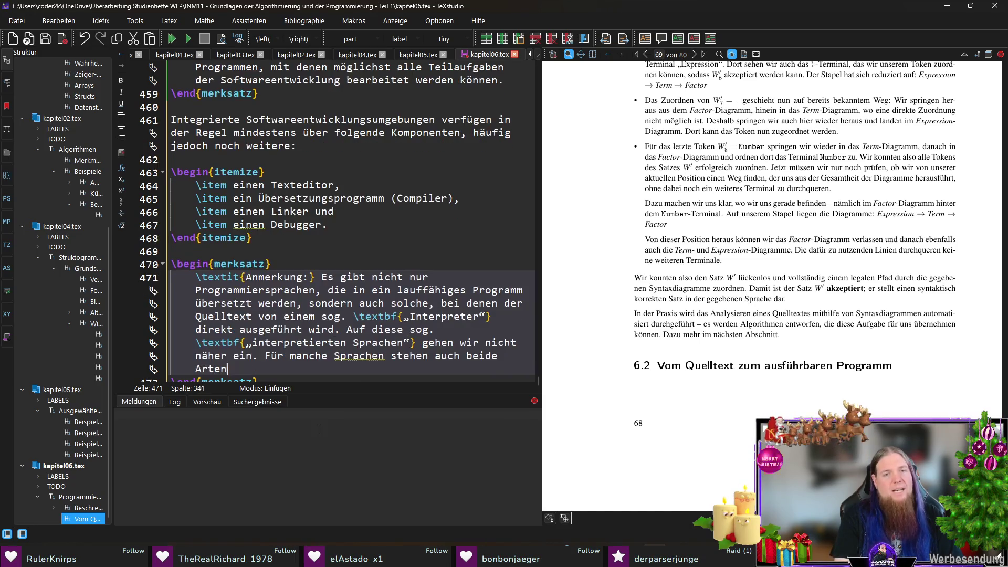
pyautogui.write(' der Ausführung zur Verfügung.')
pyautogui.press('Down')
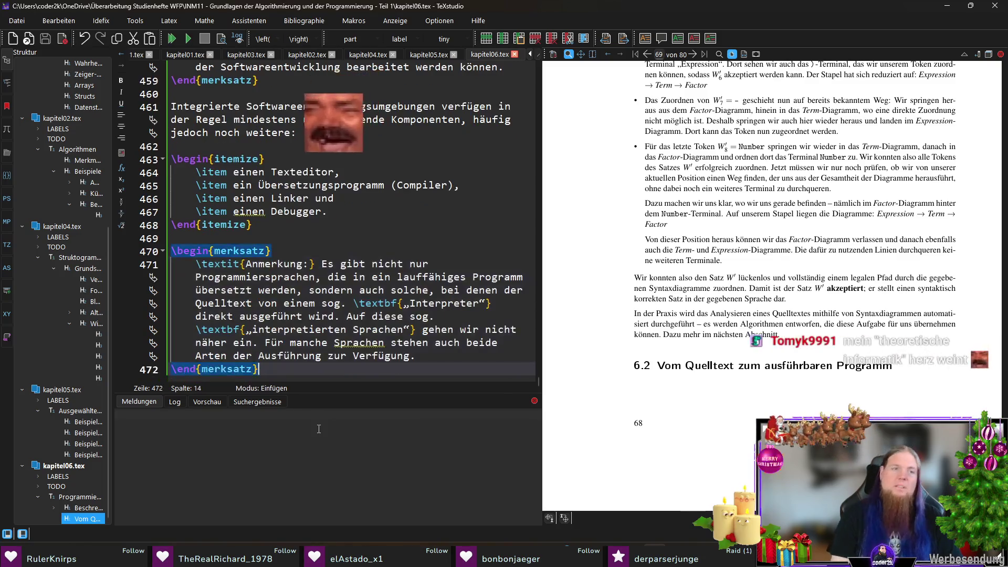
pyautogui.press('Return')
# Compile the document and review the itemize list of IDE tools
pyautogui.press('F5')
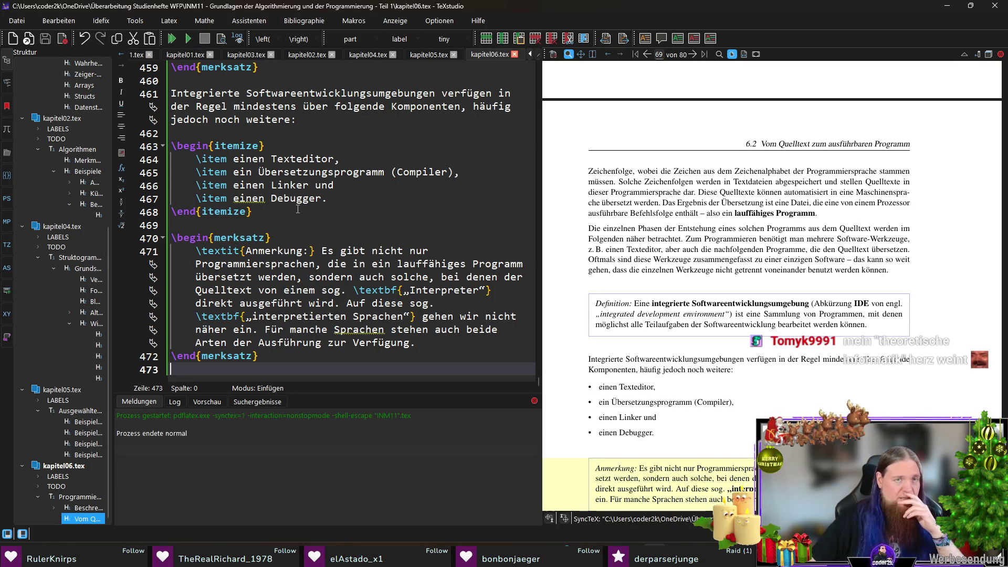
pyautogui.moveTo(297, 210); pyautogui.dragTo(304, 146)
pyautogui.click(305, 146)
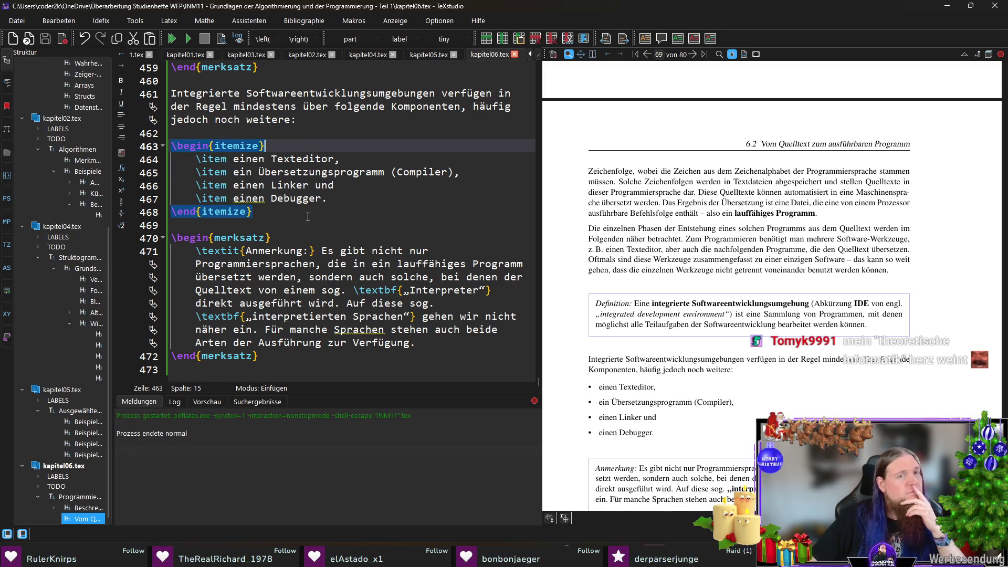
pyautogui.moveTo(174, 210); pyautogui.dragTo(167, 152)
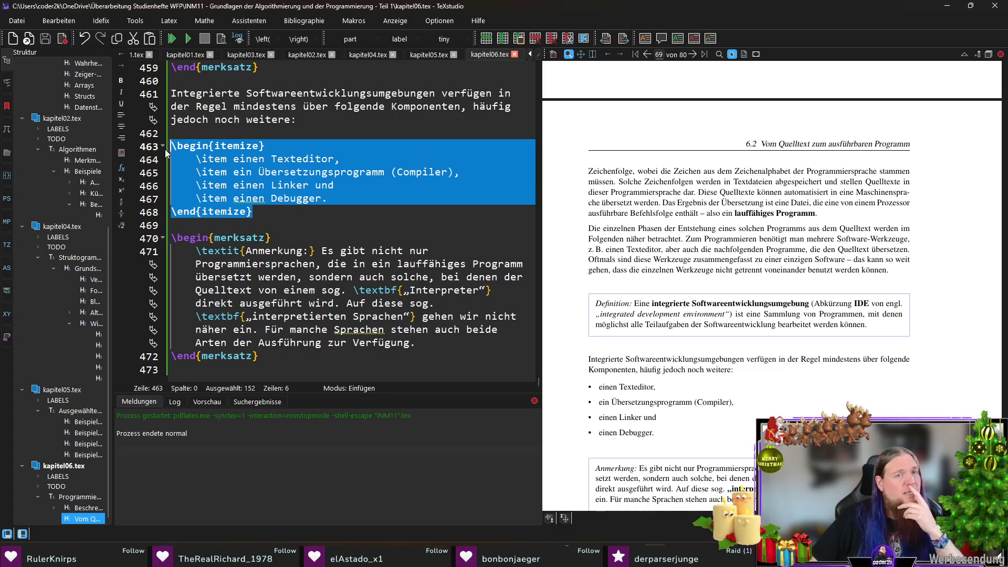
pyautogui.click(300, 215)
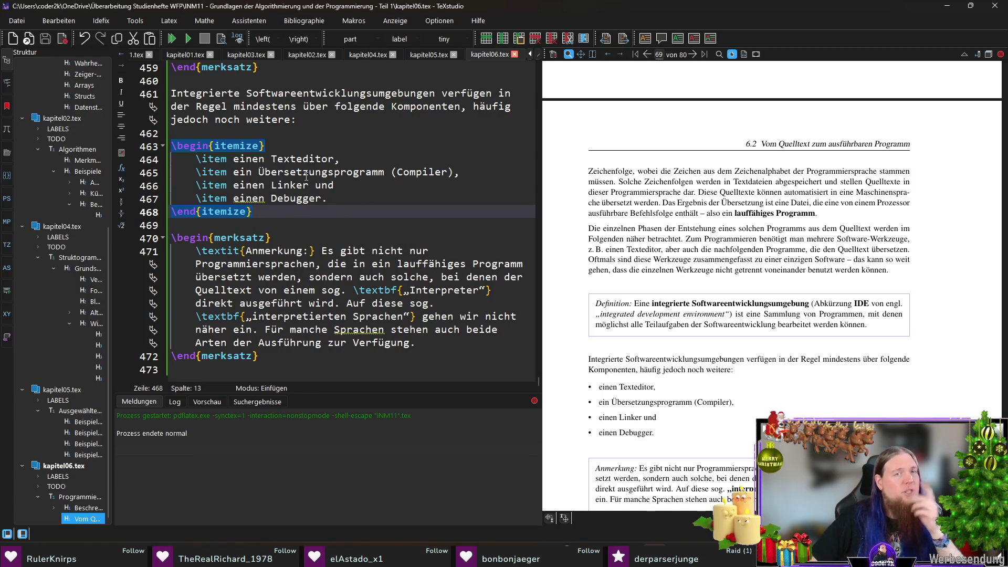
# Inspect the compiler item and select the phrase 'in der Regel' in the IDE sentence
pyautogui.click(509, 171)
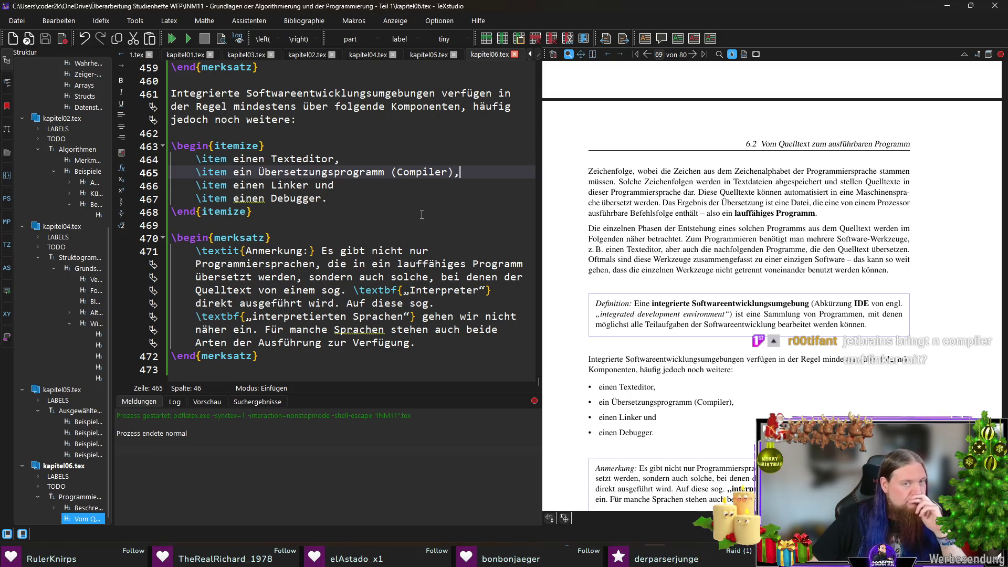
pyautogui.click(363, 216)
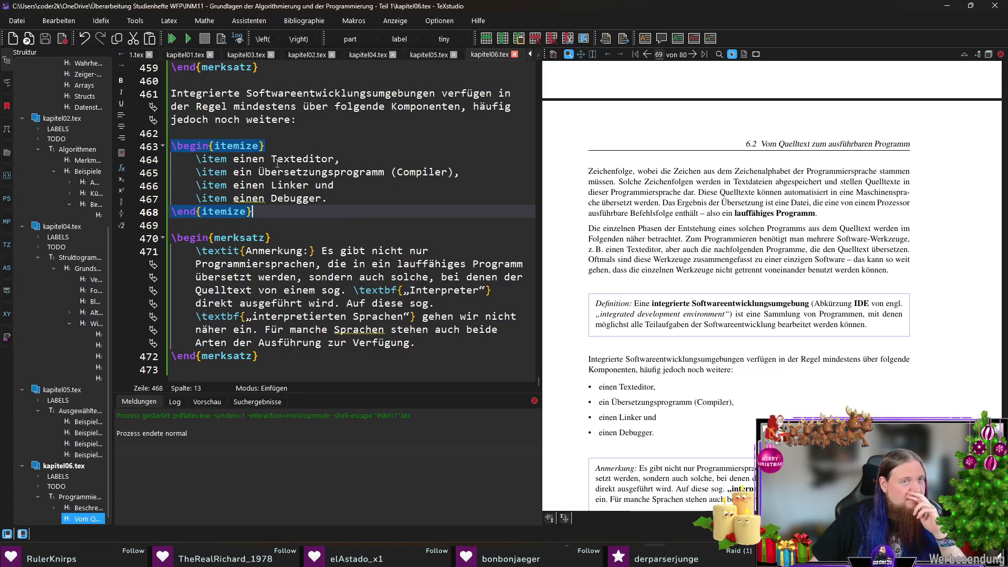
pyautogui.moveTo(228, 107); pyautogui.dragTo(492, 93)
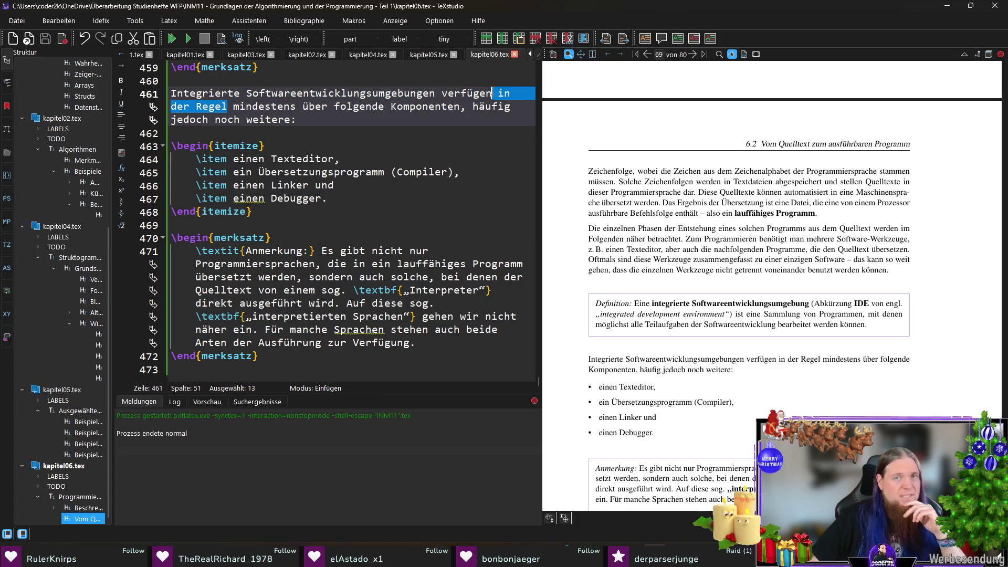
pyautogui.write('i')
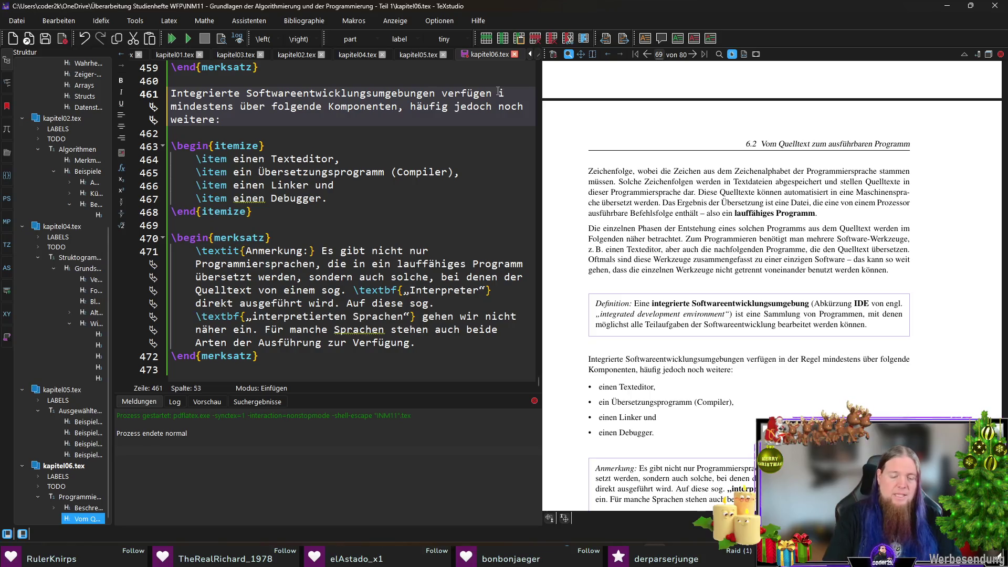
pyautogui.write('d. R.')
# Recompile so the preview shows 'i. d. R.', then move to the empty line after the note
pyautogui.press('End')
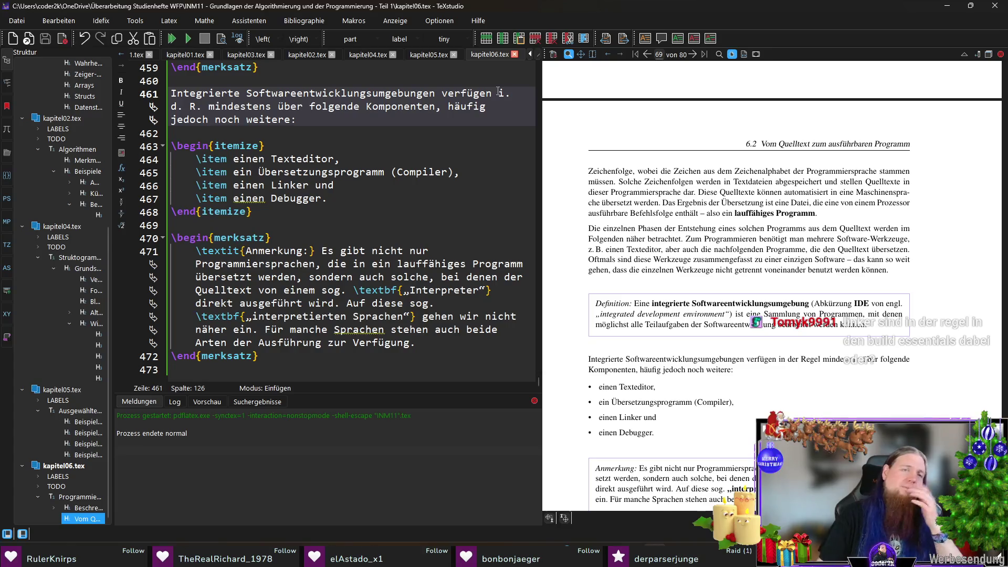
pyautogui.press('F5')
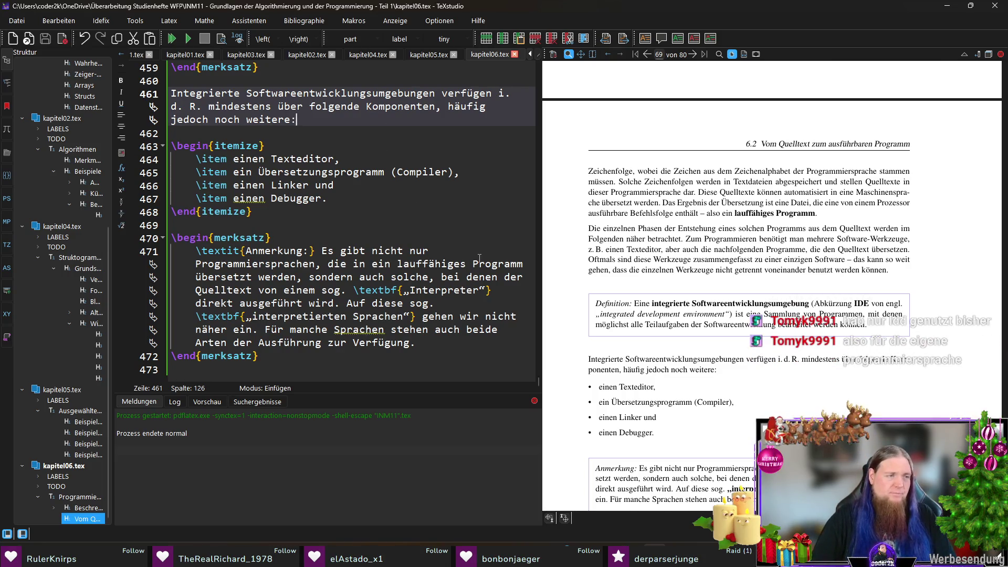
pyautogui.click(340, 368)
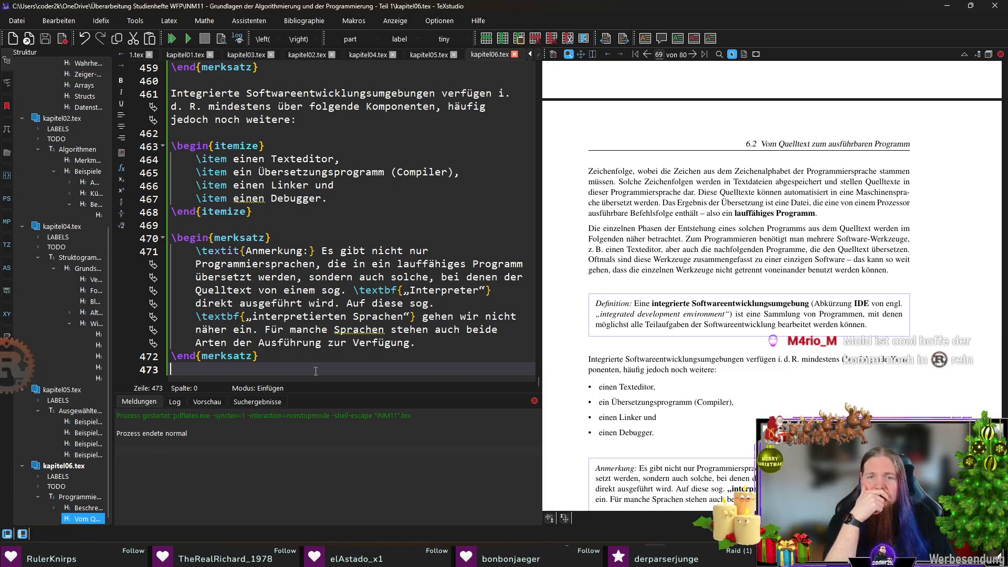
pyautogui.scroll(-5, 750, 339)
pyautogui.scroll(2, 733, 339)
pyautogui.scroll(-1, 726, 338)
pyautogui.scroll(1, 721, 338)
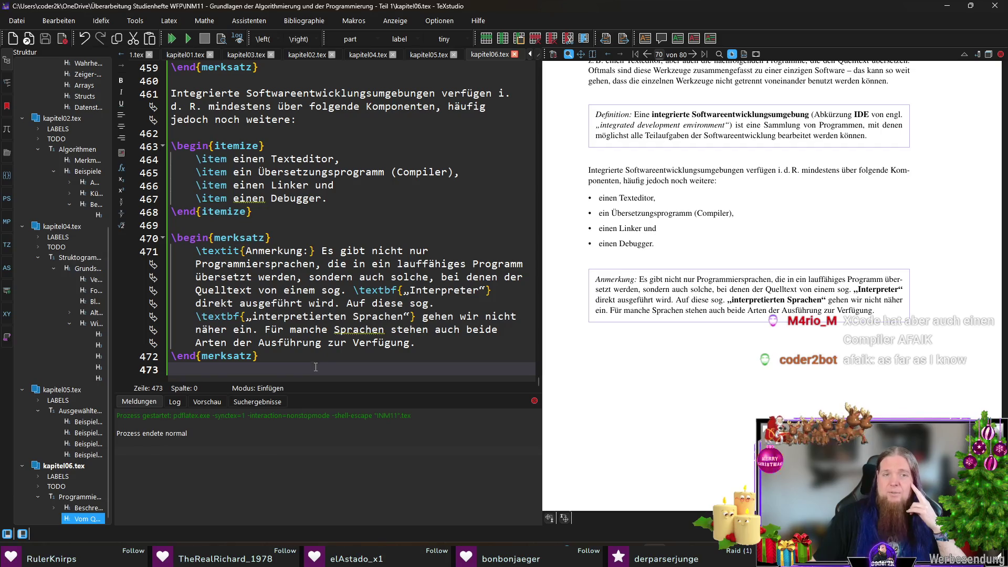
# Start a new line after the interpreter note box
pyautogui.press('Return')
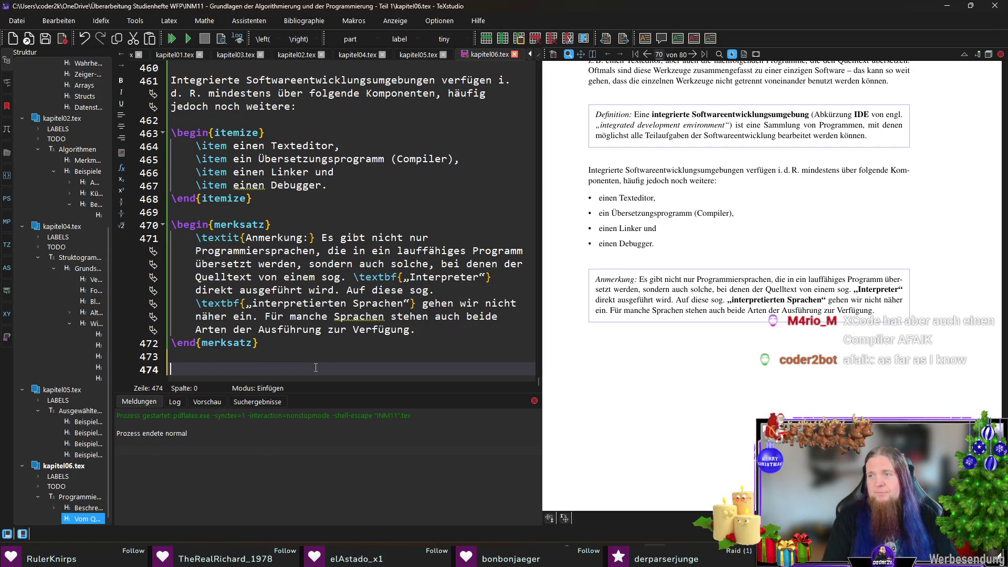
pyautogui.write('EinProgramm entsteht in den ')
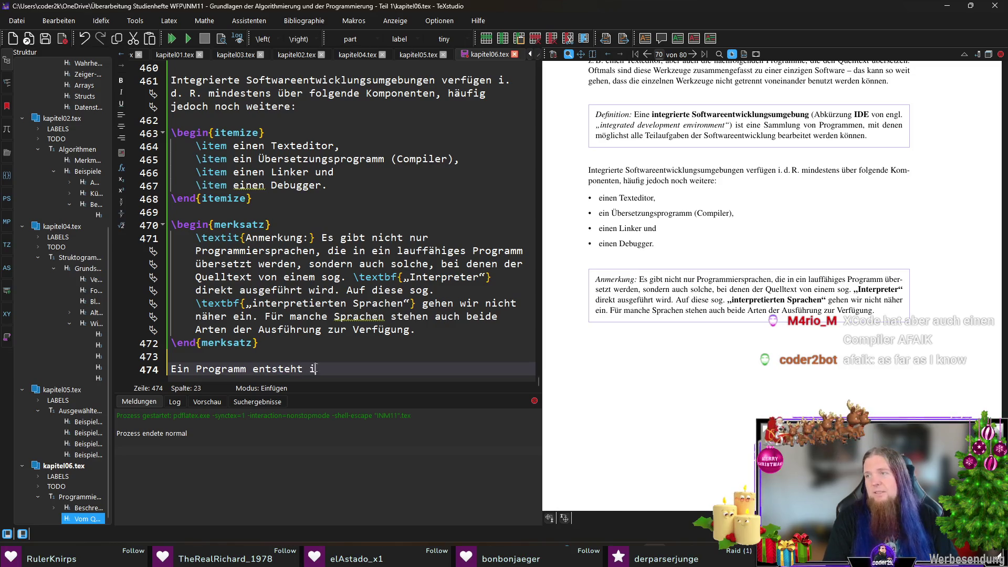
pyautogui.write('folgenden Schritten:')
# Insert an enumerate environment with the first item 'Editieren: Das Editieren'
pyautogui.press('Return')
pyautogui.press('Return')
pyautogui.write('\\begin{enum')
pyautogui.press('Return')
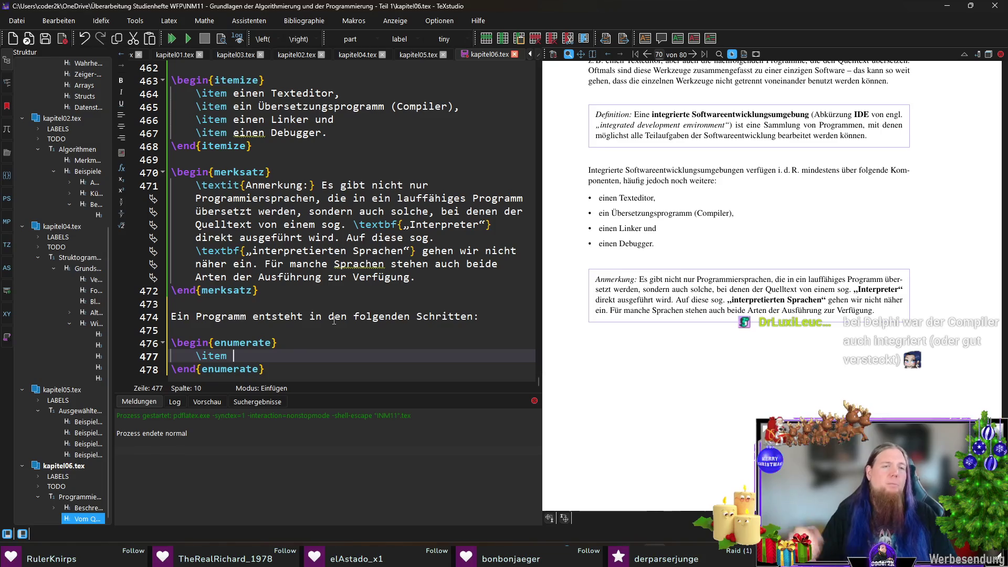
pyautogui.press('Up')
pyautogui.press('Home')
pyautogui.hotkey('shift', 'Down')
pyautogui.hotkey('shift', 'Down')
pyautogui.hotkey('shift', 'End')
pyautogui.press('Down')
pyautogui.press('Up')
pyautogui.press('Up')
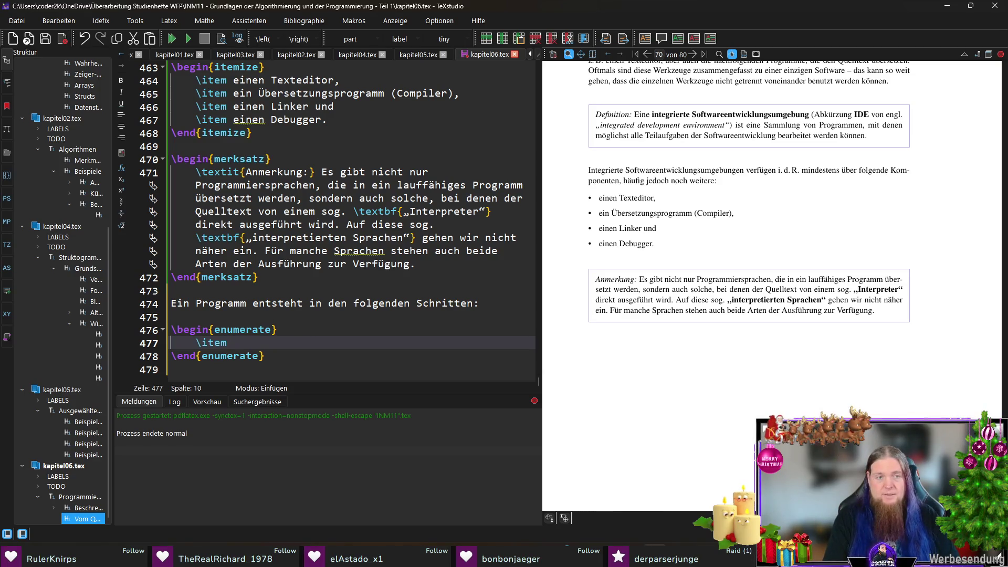
pyautogui.write('Editieren')
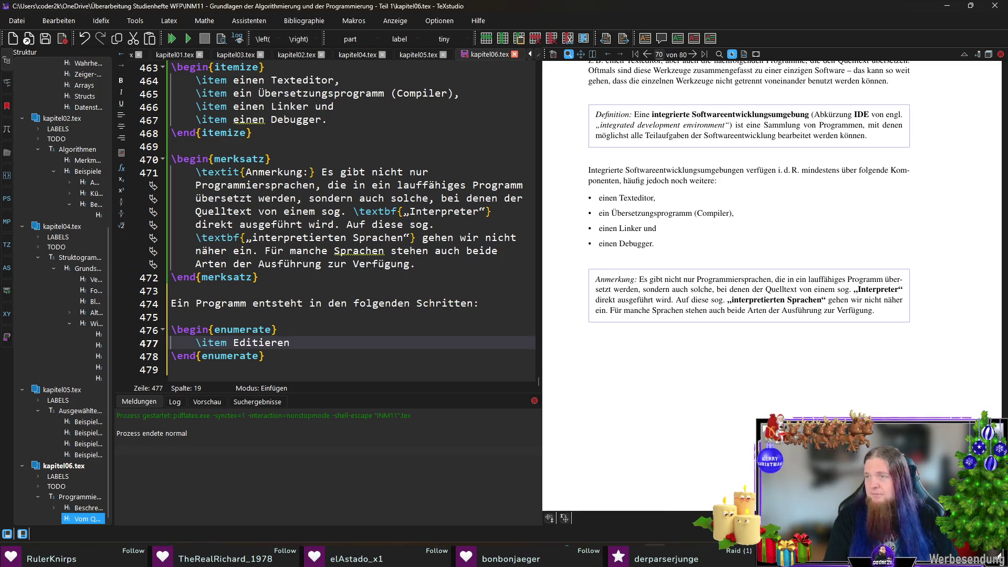
pyautogui.write(': Das Editieren')
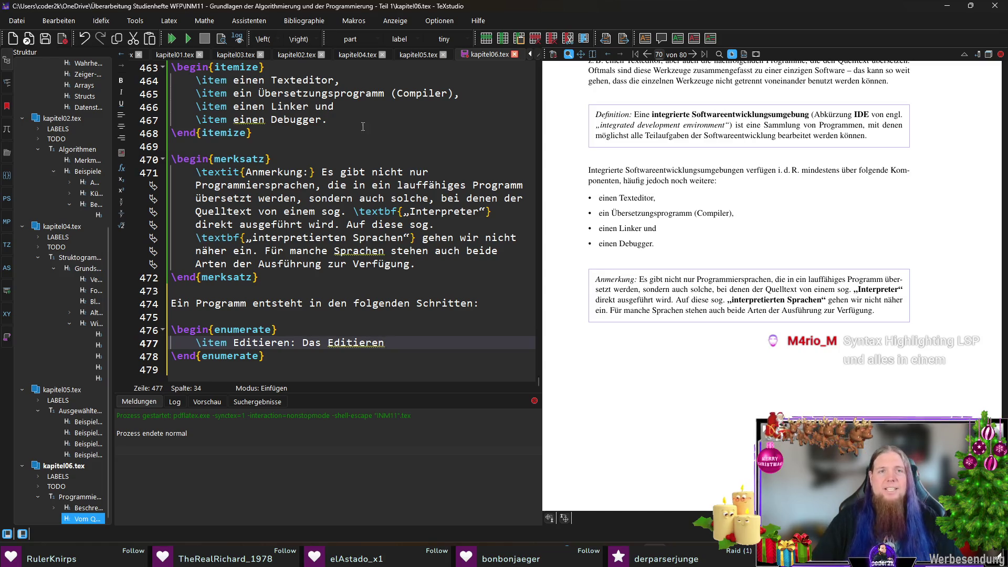
# Switch to the main INM11.tex document among the open files
pyautogui.click(122, 54)
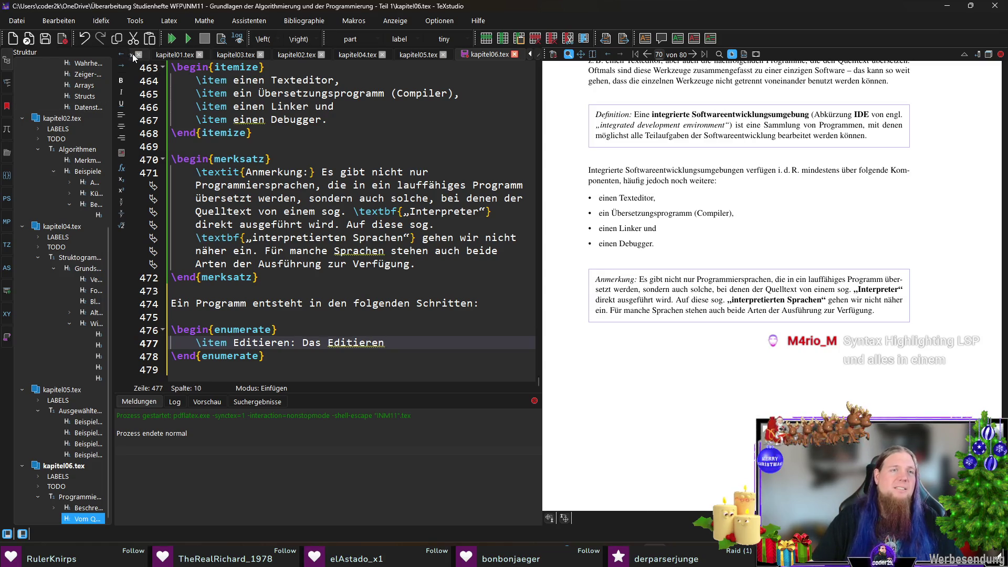
pyautogui.click(529, 54)
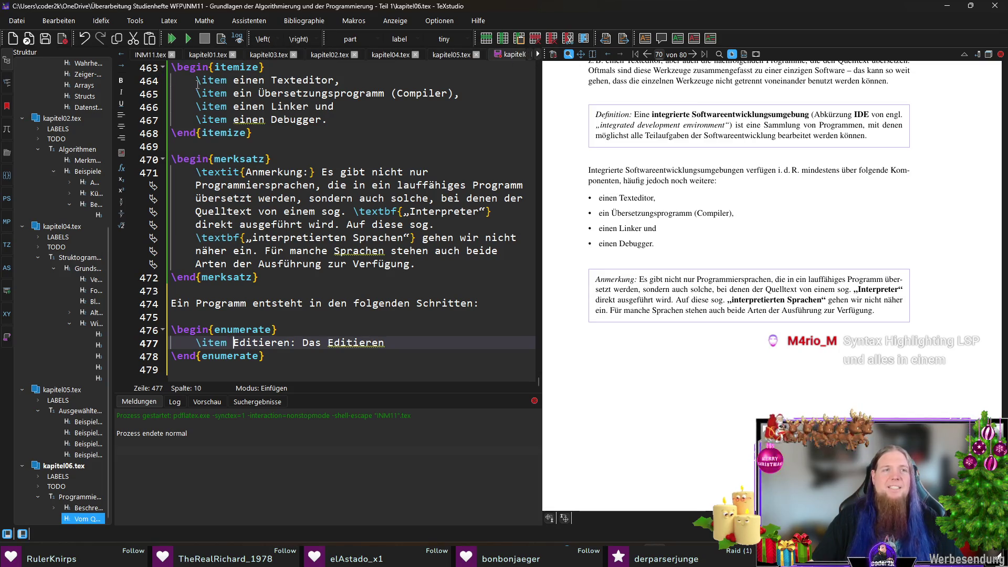
pyautogui.click(150, 55)
pyautogui.scroll(5, 335, 161)
pyautogui.scroll(-3, 335, 162)
pyautogui.scroll(-1, 335, 160)
pyautogui.scroll(-1, 335, 162)
pyautogui.scroll(-3, 335, 161)
pyautogui.click(419, 187)
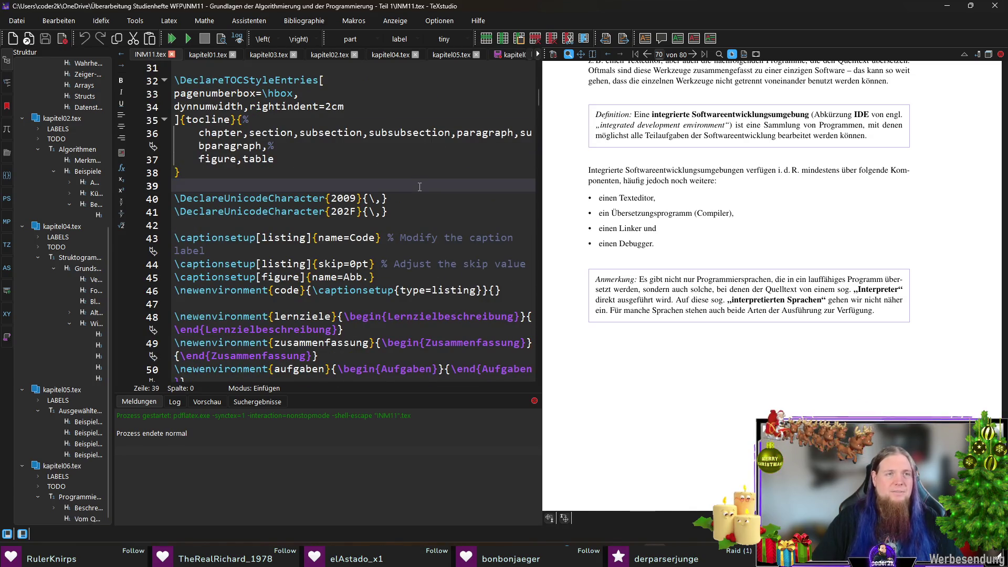
pyautogui.hotkey('ctrl', 'f')
pyautogui.write('document')
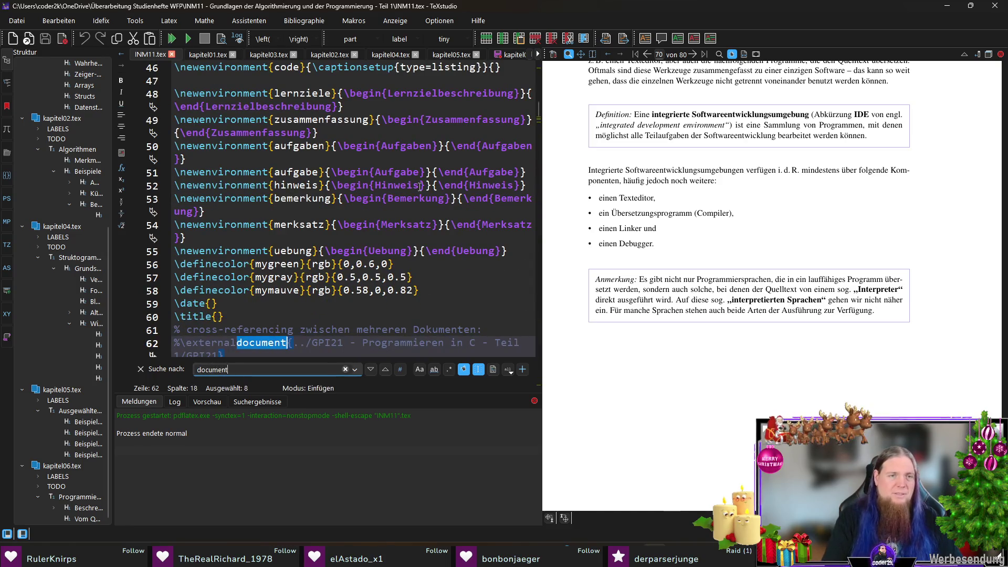
pyautogui.press('Return')
pyautogui.press('Return')
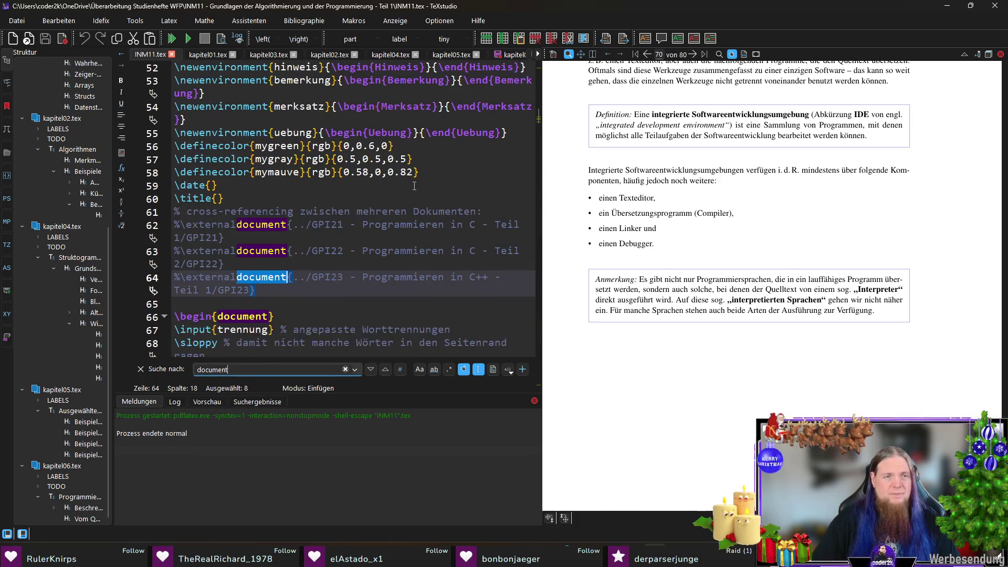
pyautogui.press('Escape')
pyautogui.click(327, 329)
pyautogui.scroll(-3, 339, 319)
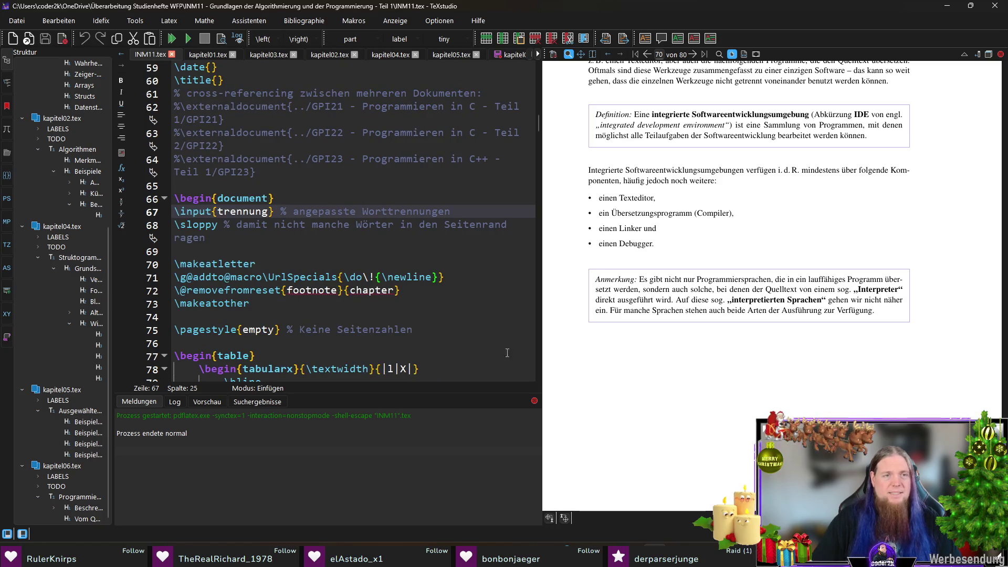
pyautogui.moveTo(540, 121); pyautogui.dragTo(537, 61)
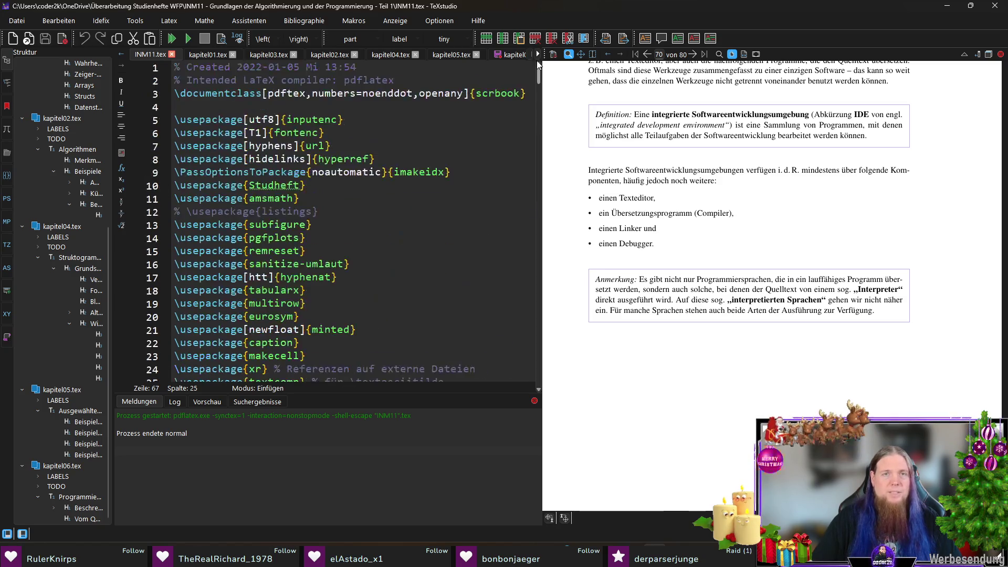
pyautogui.click(498, 95)
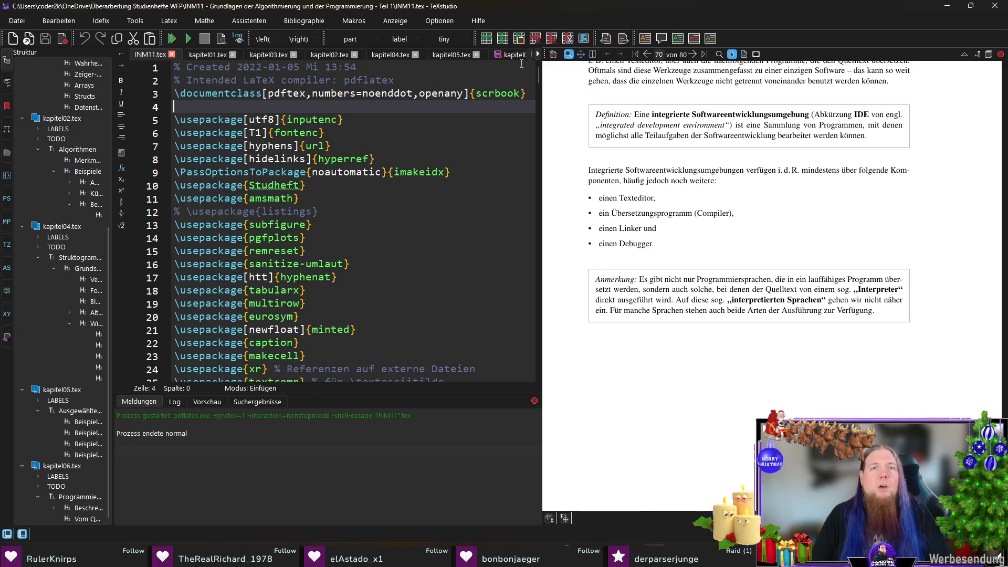
pyautogui.click(537, 54)
pyautogui.click(498, 54)
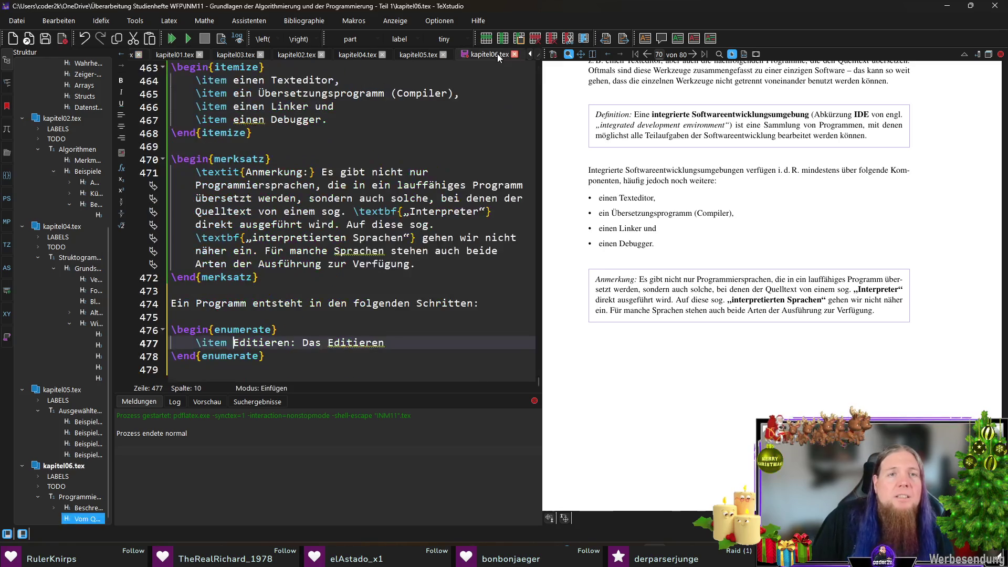
# Replace 'Das Editieren' with the sentence about Quelltexte written in Texteditoren
pyautogui.click(398, 345)
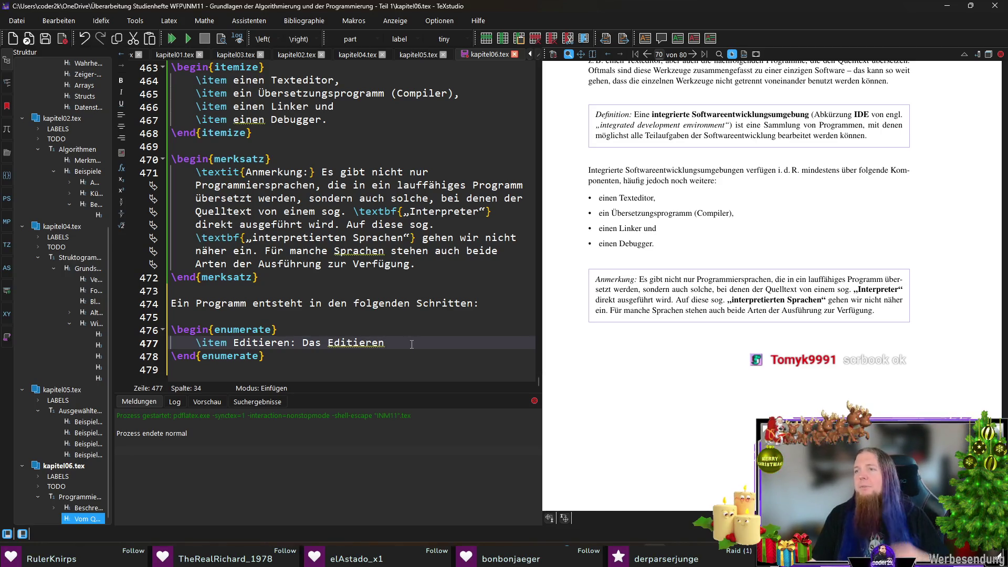
pyautogui.write(', das')
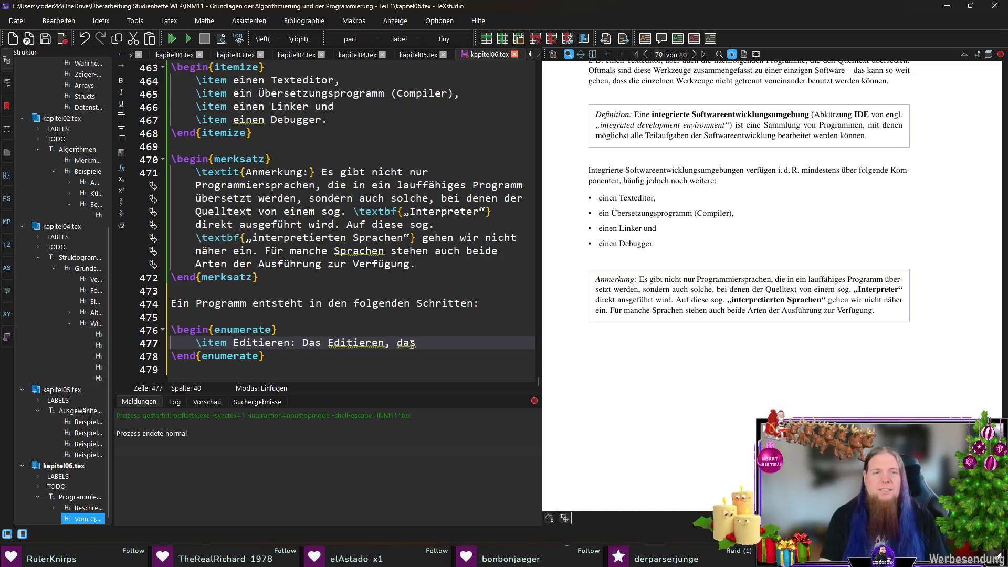
pyautogui.hotkey('ctrl', 'shift', 'Left')
pyautogui.hotkey('ctrl', 'shift', 'Left')
pyautogui.hotkey('ctrl', 'shift', 'Left')
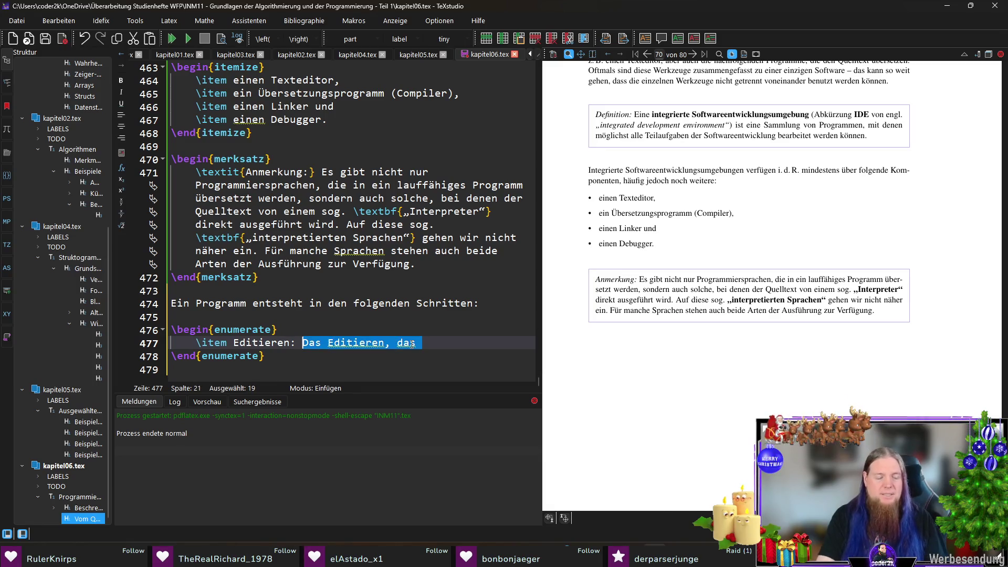
pyautogui.write('Quelltexte ')
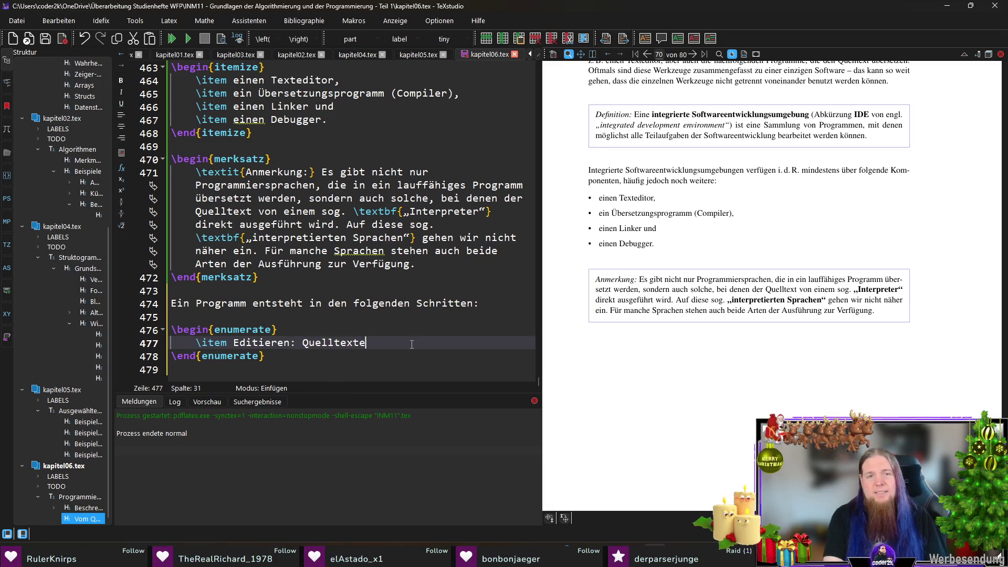
pyautogui.write('werden')
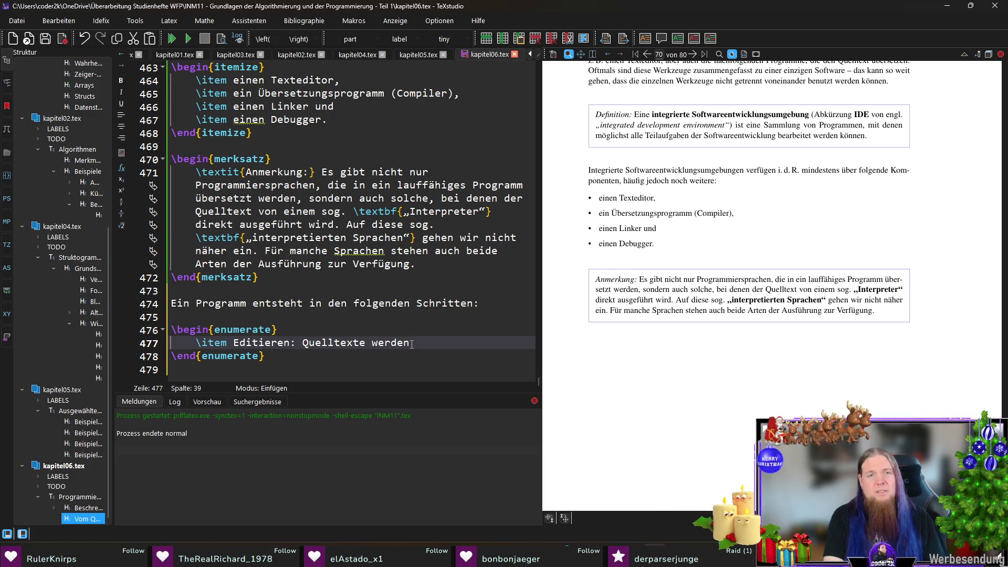
pyautogui.write(' erstelle')
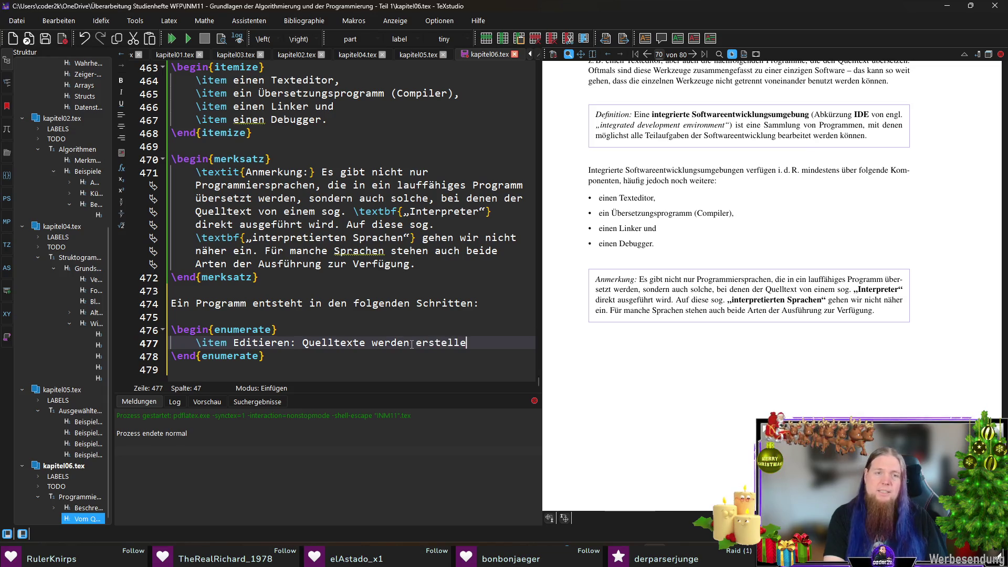
pyautogui.press('BackSpace')
pyautogui.press('BackSpace')
pyautogui.press('BackSpace')
pyautogui.press('BackSpace')
pyautogui.press('BackSpace')
pyautogui.press('BackSpace')
pyautogui.write('mithilfe eines Texteditors erstellt und bearbeitet. Häufig bieten')
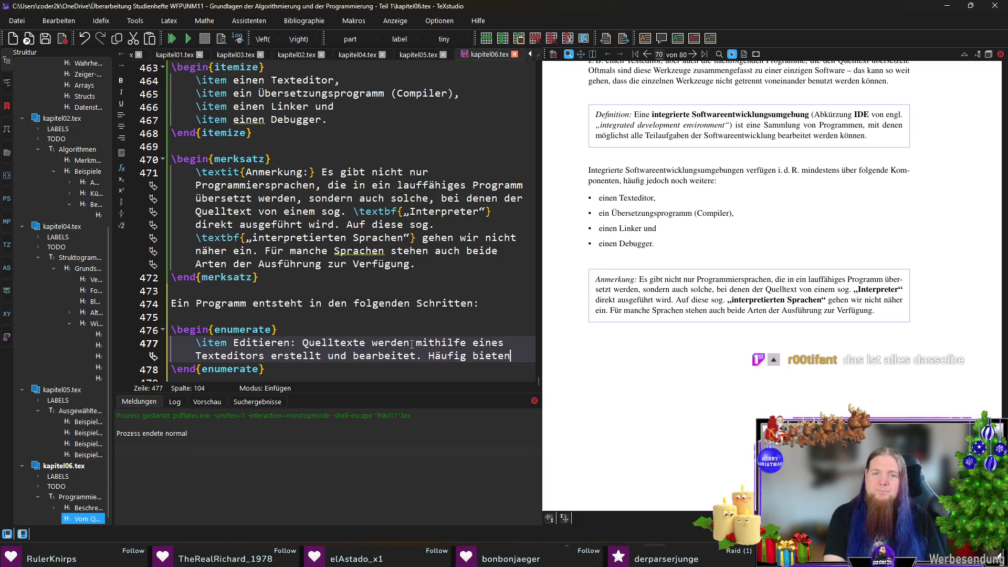
pyautogui.write(' diese spezialisierten Texteditoren zusätzliche Fun')
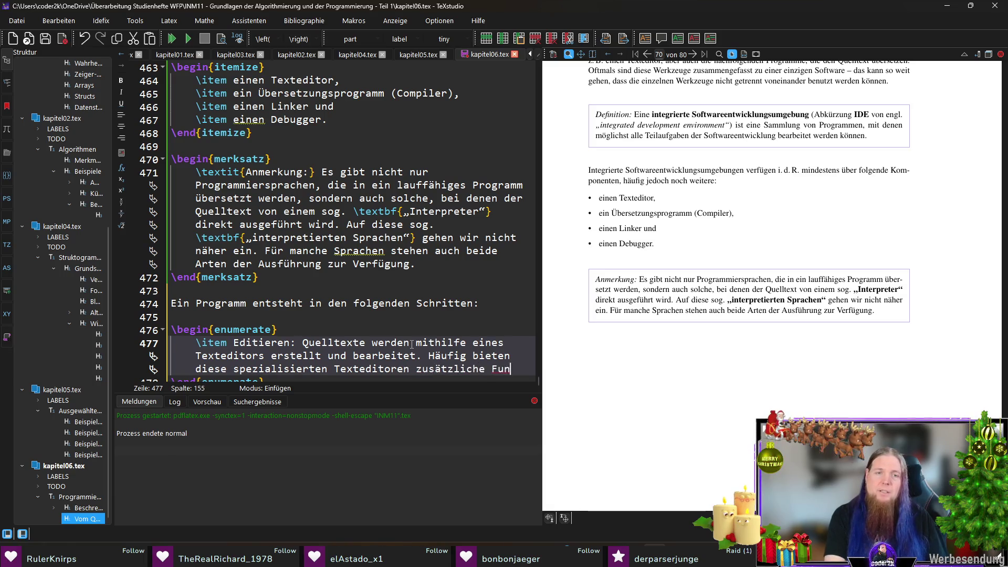
pyautogui.write('ktionen an, die')
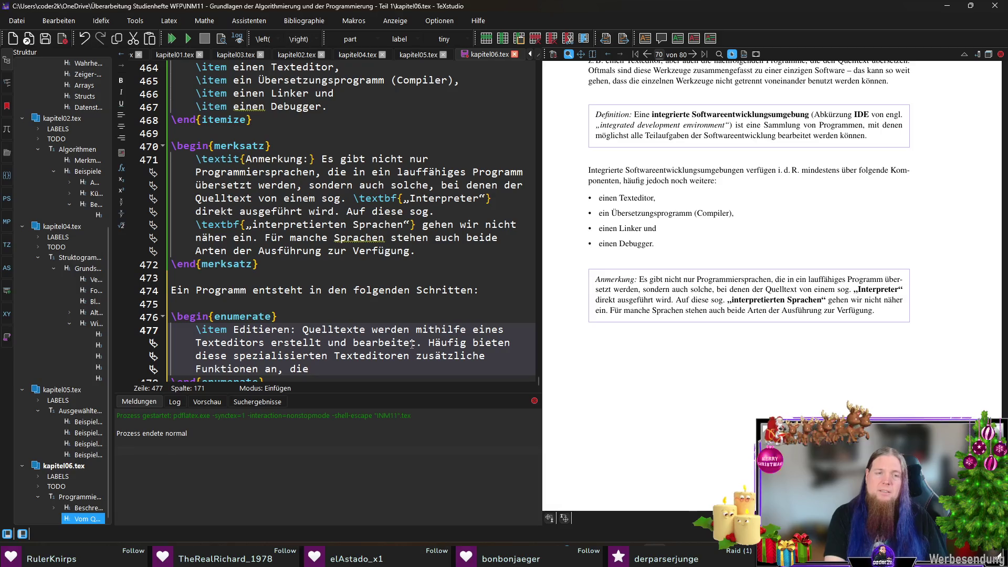
# Drop 'spezialisierten', end the item with 'z. B.:' and start a new line
pyautogui.hotkey('ctrl', 'Left')
pyautogui.hotkey('ctrl', 'Left')
pyautogui.hotkey('ctrl', 'Left')
pyautogui.hotkey('ctrl', 'shift', 'Left')
pyautogui.press('BackSpace')
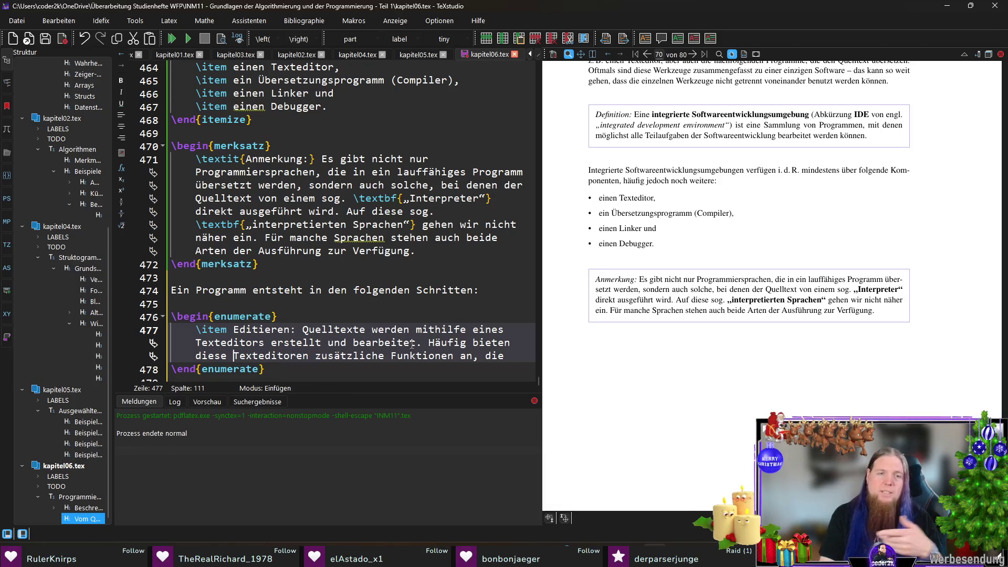
pyautogui.press('End')
pyautogui.write('speziell ')
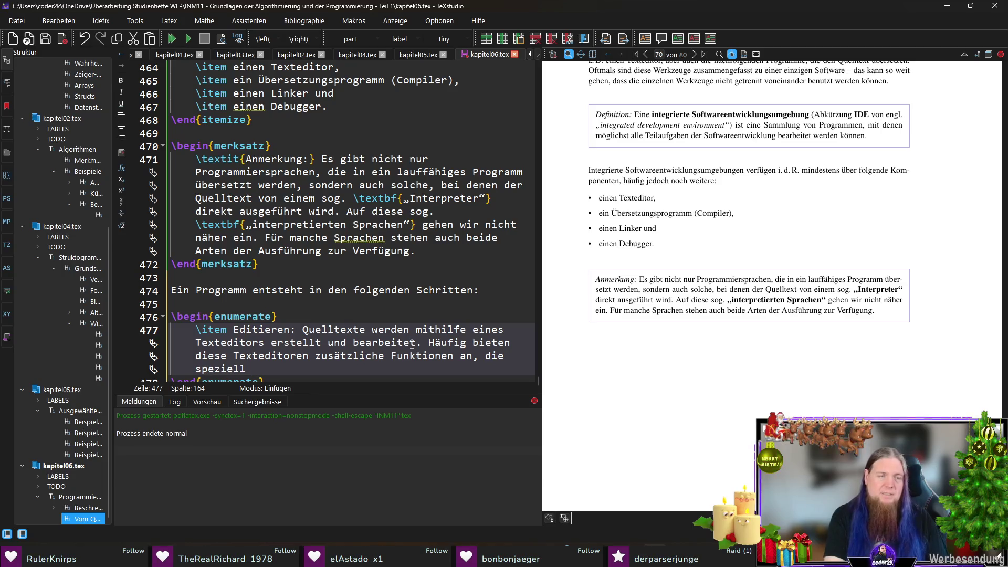
pyautogui.write('beim Programmieren unterstützen sollen, z.')
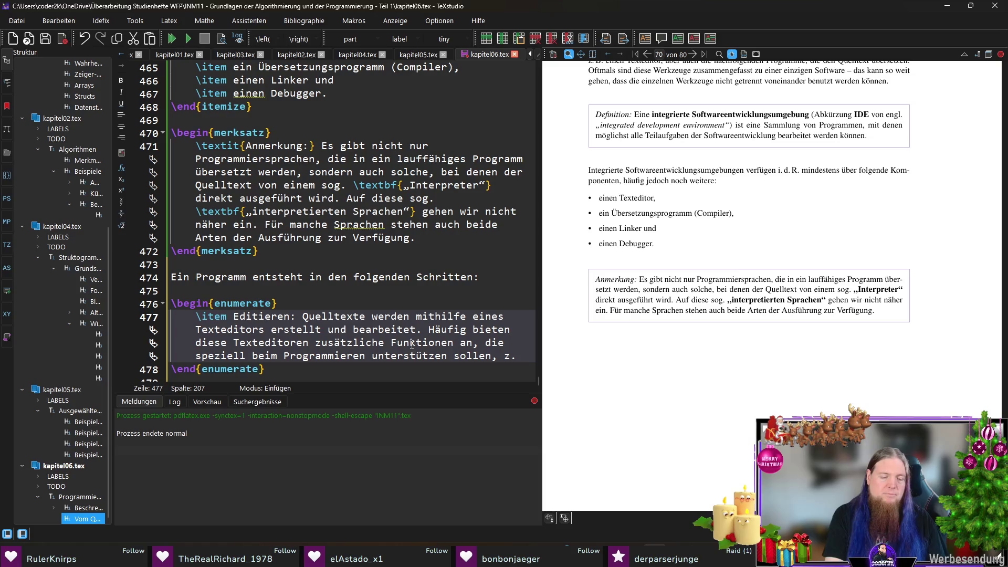
pyautogui.write(' B.:')
pyautogui.press('Return')
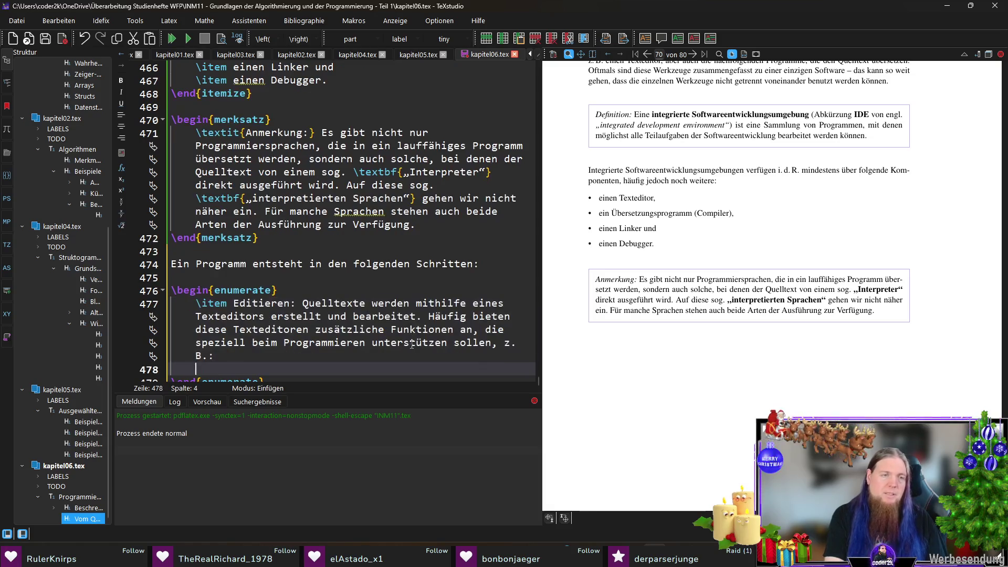
pyautogui.write('\\begin{tem')
# Insert a nested itemize environment under the Editieren item
pyautogui.press('Down')
pyautogui.press('Up')
pyautogui.press('Return')
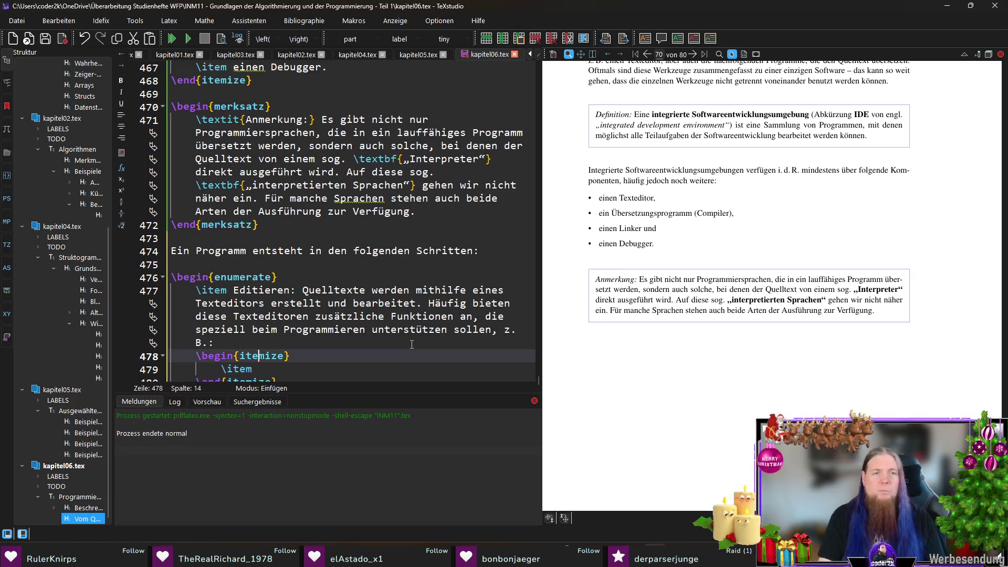
pyautogui.write('Farbliche Hervorhebung von ')
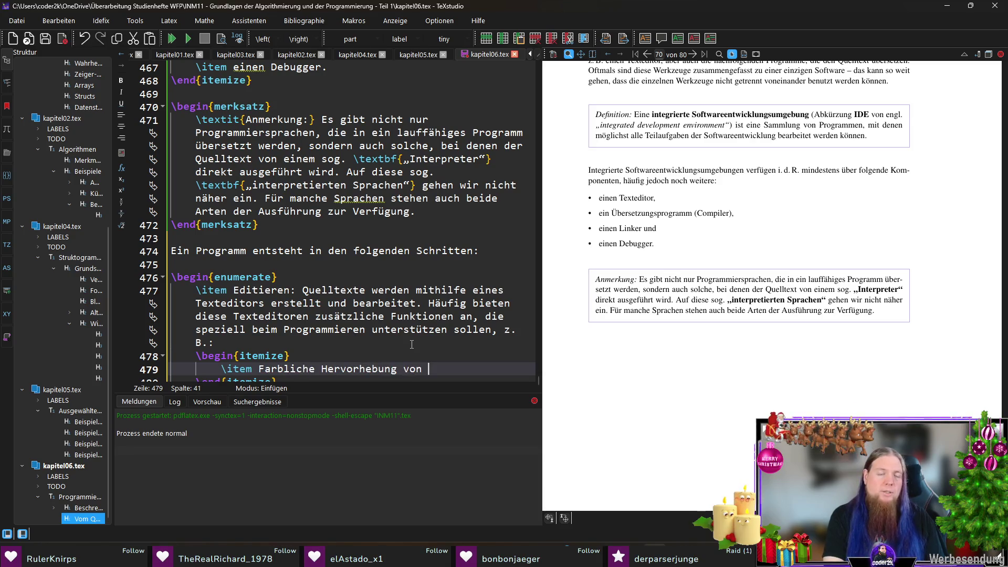
pyautogui.write('Schlüsselwörtern de')
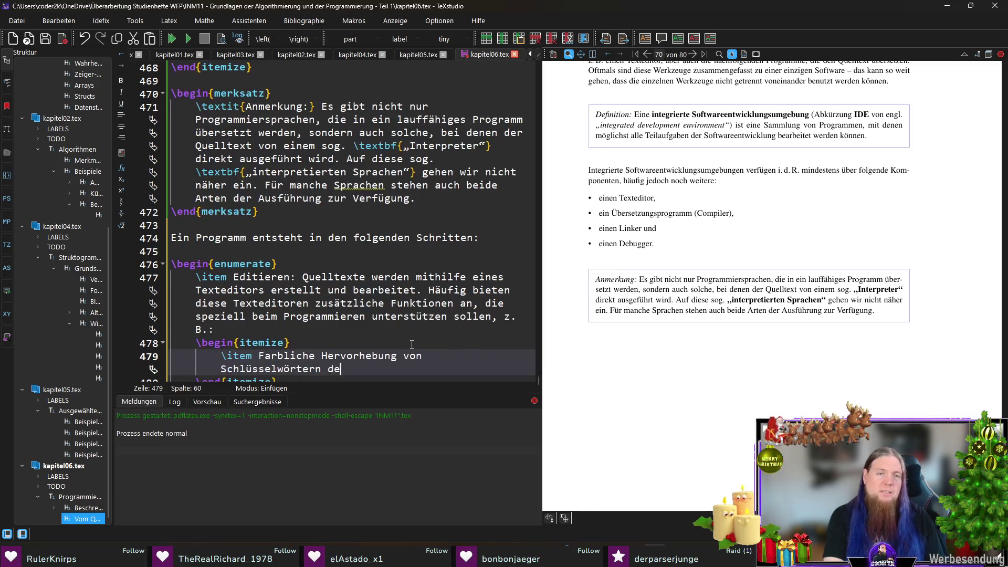
pyautogui.write('r gewählten Programmiersprache')
# Enter the item 'farbliche Hervorhebung von Schlüsselwörtern der gewählten Programmiersprache' in lowercase
pyautogui.click(258, 356)
pyautogui.write('f')
pyautogui.press('Delete')
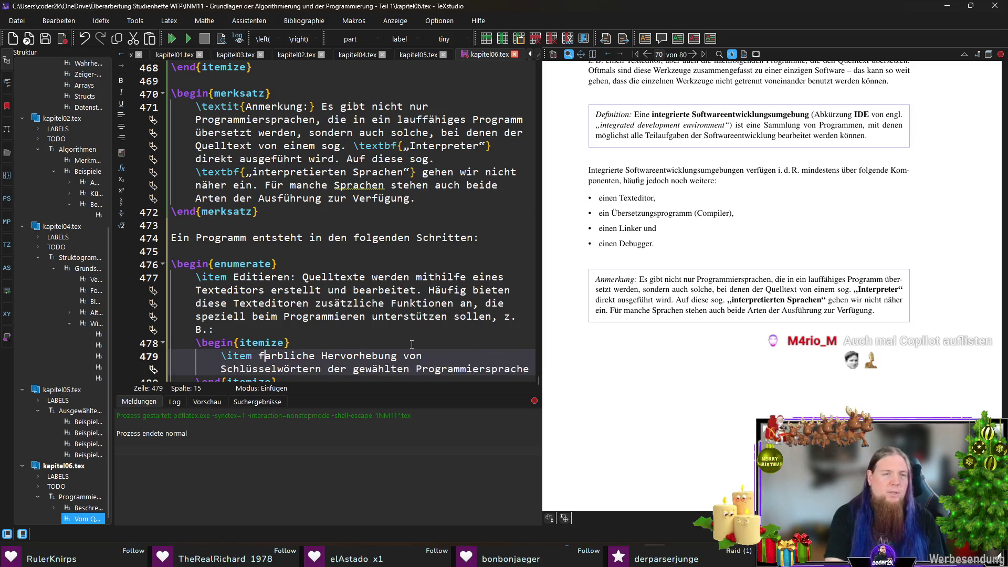
pyautogui.press('Down')
pyautogui.press('Down')
pyautogui.press('Down')
pyautogui.press('End')
pyautogui.press('Up')
pyautogui.press('Up')
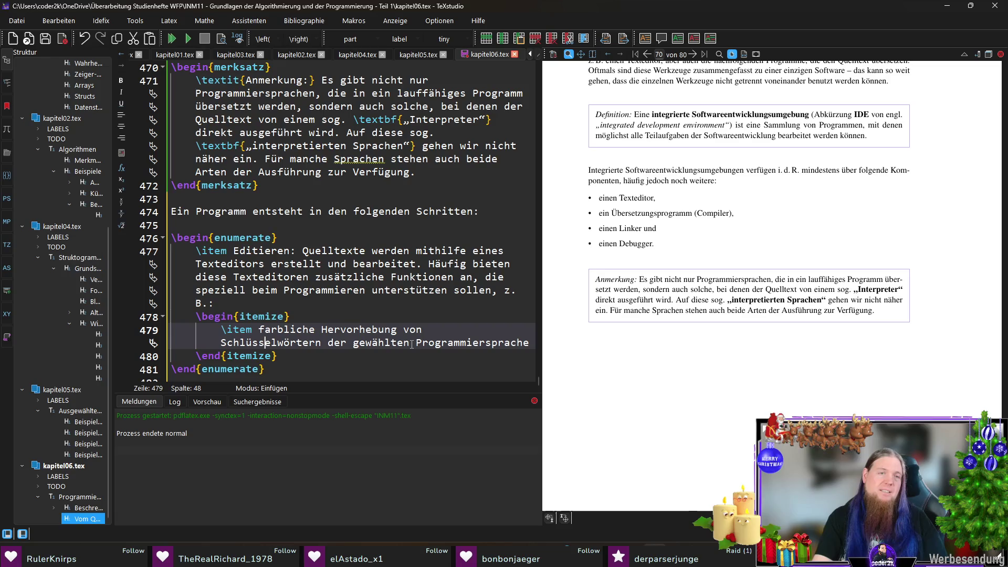
pyautogui.scroll(-1, 502, 326)
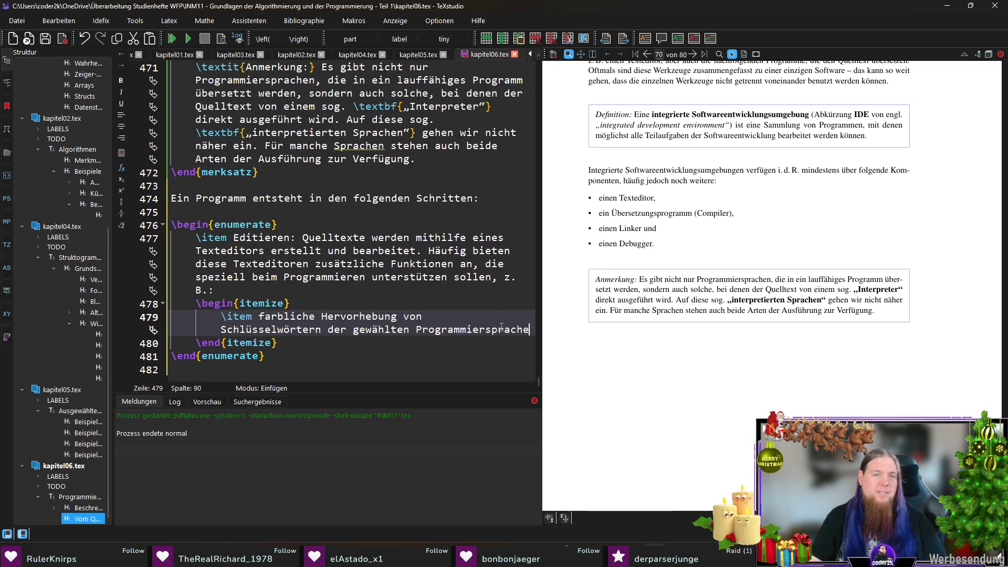
pyautogui.write(',')
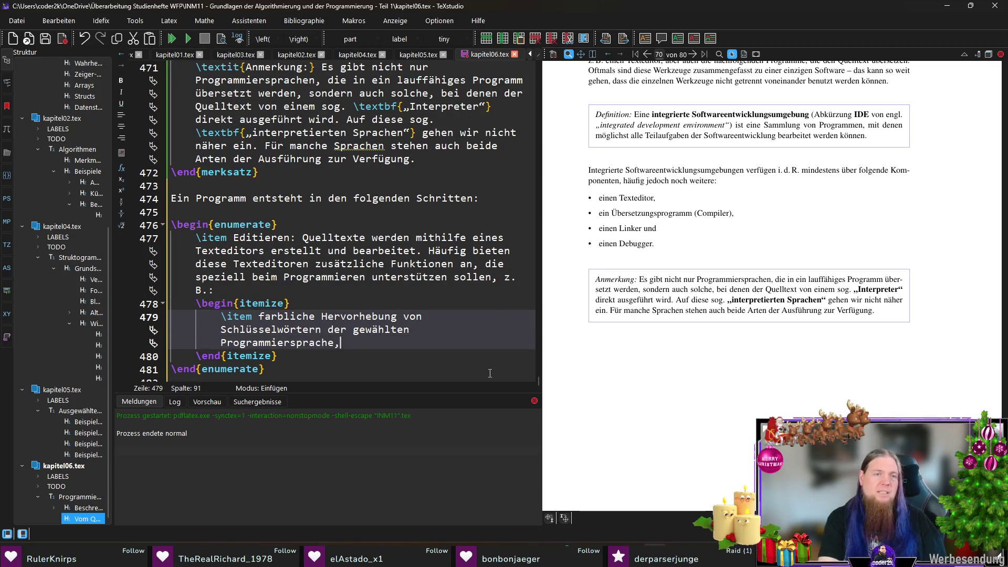
# Add items on automatic Einrücken bzw. Formatieren von Code and Vervollständigung von Klammerpaaren, then begin another item
pyautogui.press('Return')
pyautogui.write('\\item ')
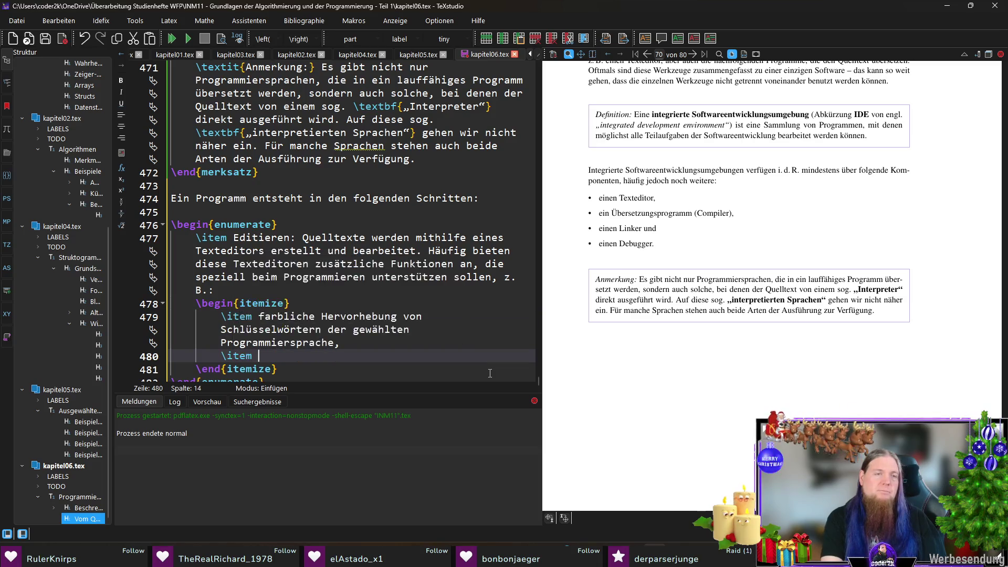
pyautogui.write('As')
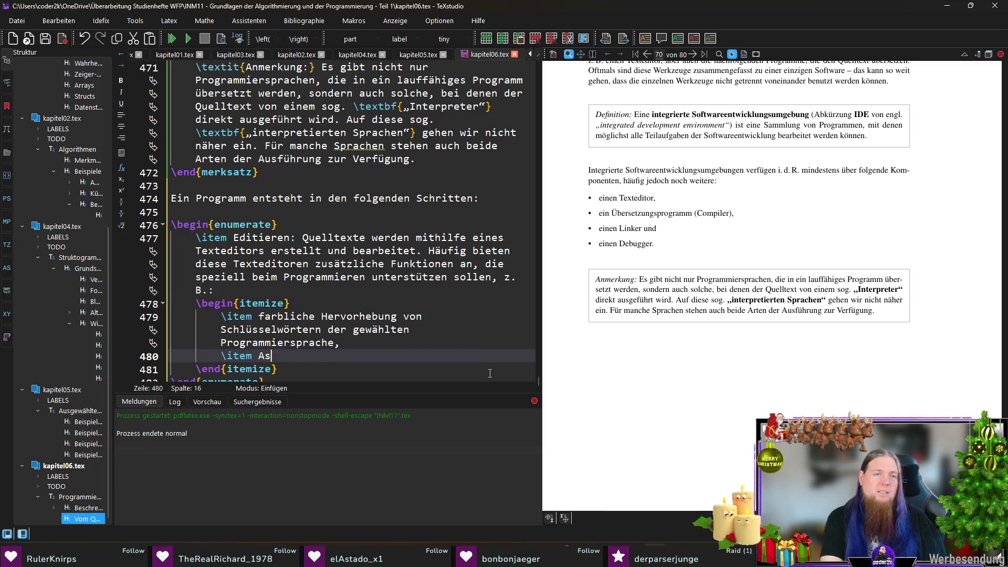
pyautogui.write('sistenz')
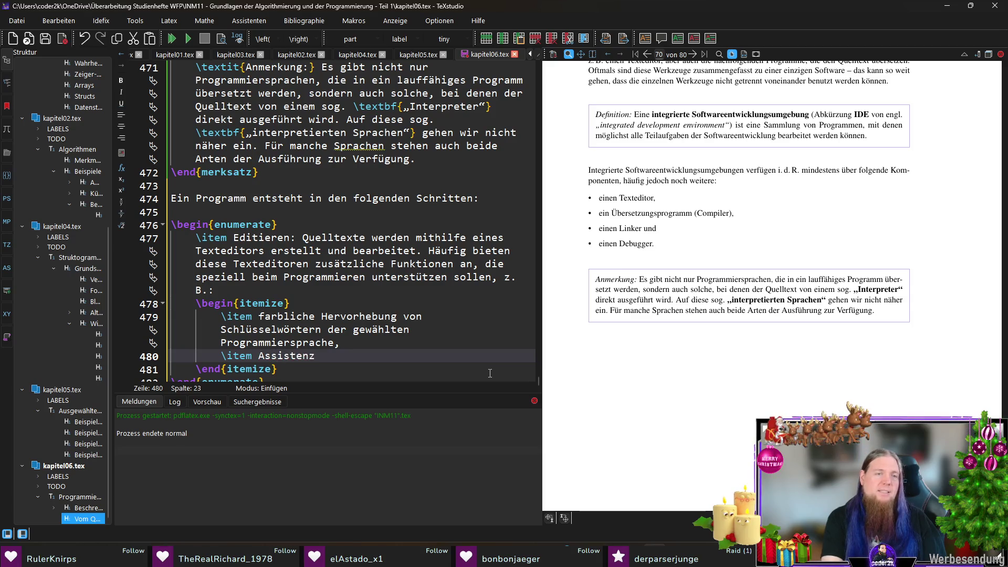
pyautogui.write(' aut')
pyautogui.press('BackSpace')
pyautogui.press('BackSpace')
pyautogui.press('BackSpace')
pyautogui.write('utomatischen E')
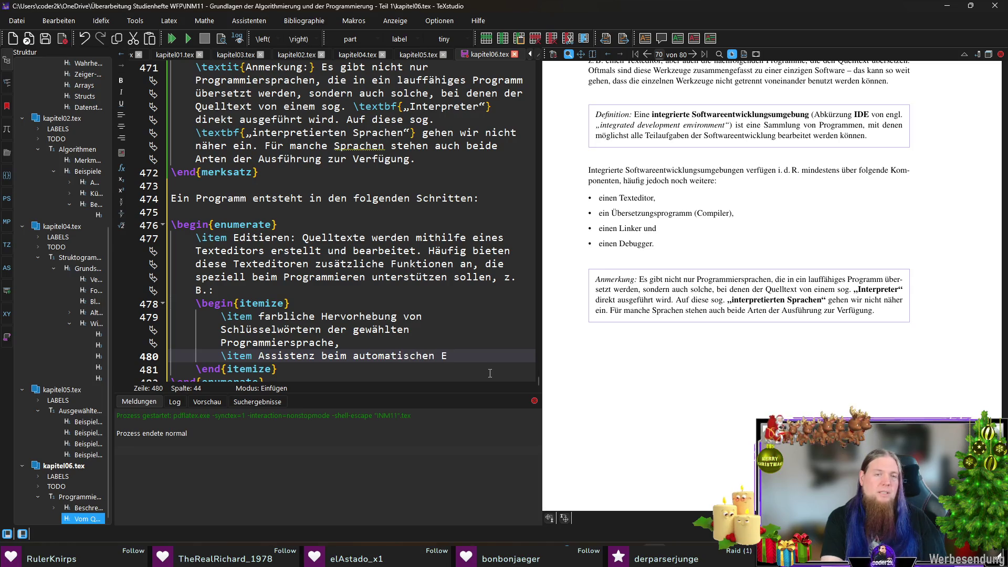
pyautogui.write('inrücken bzw. for')
pyautogui.press('BackSpace')
pyautogui.write('Formatieren von Code')
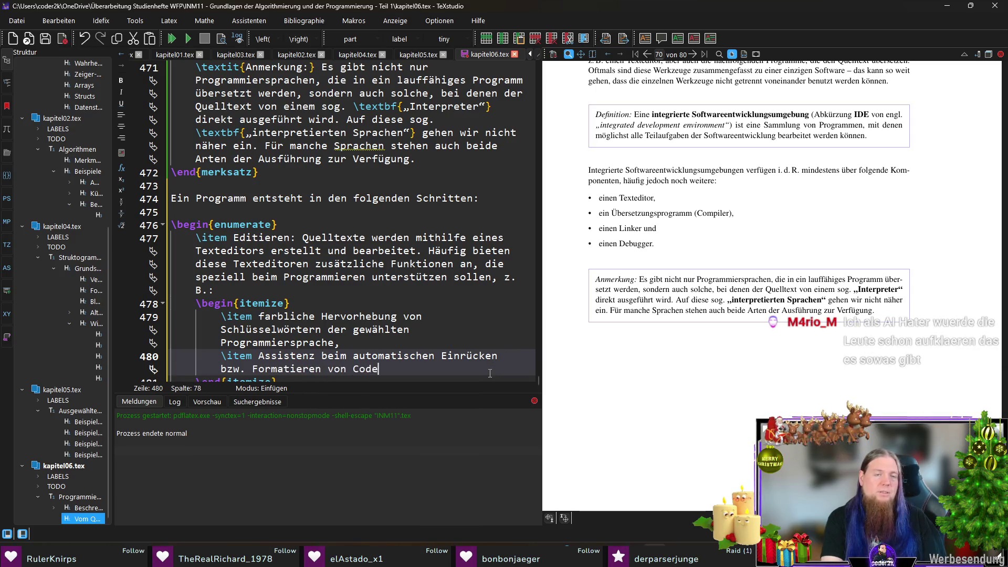
pyautogui.write(',')
pyautogui.press('Return')
pyautogui.write('\\item Au')
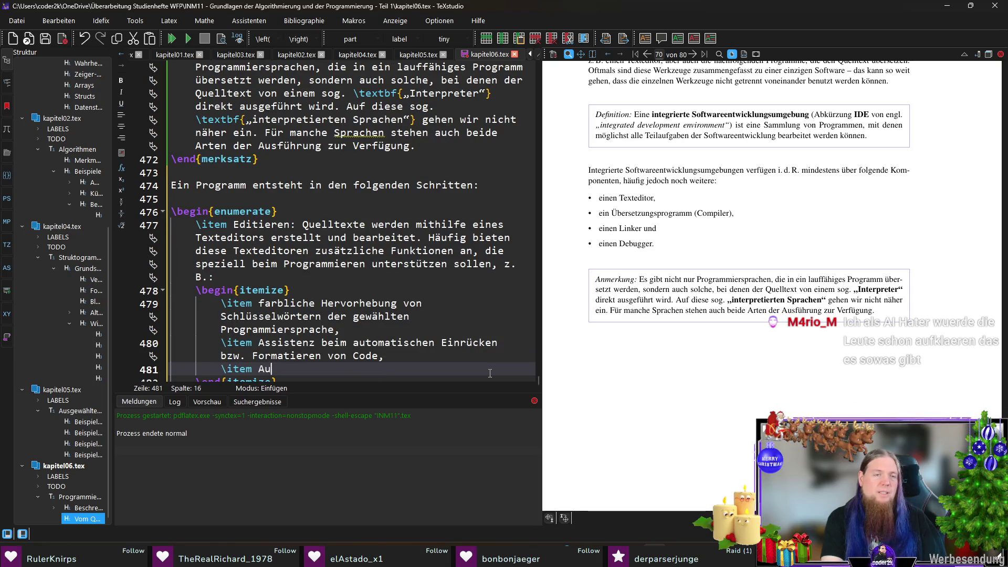
pyautogui.write('aut')
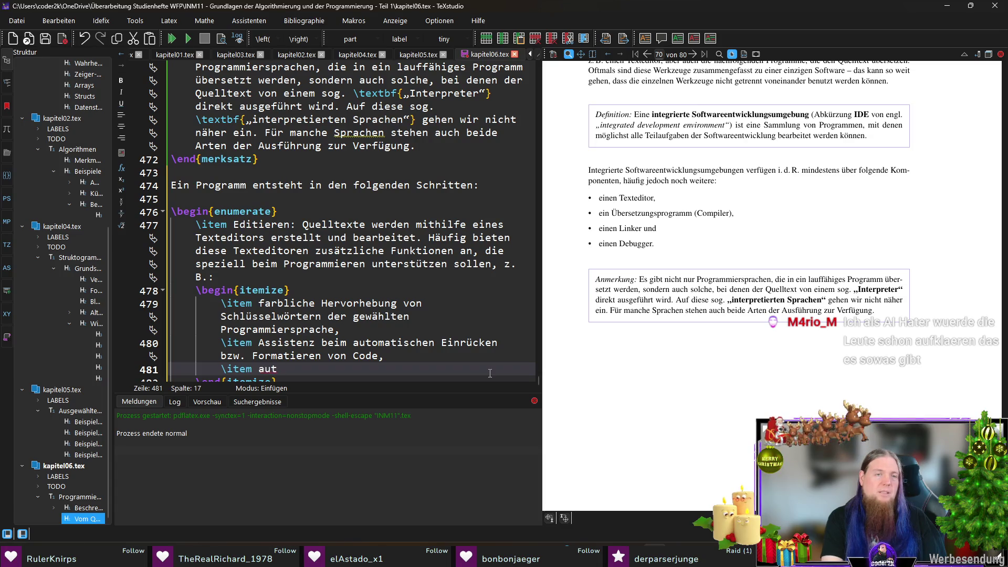
pyautogui.write('omatische V')
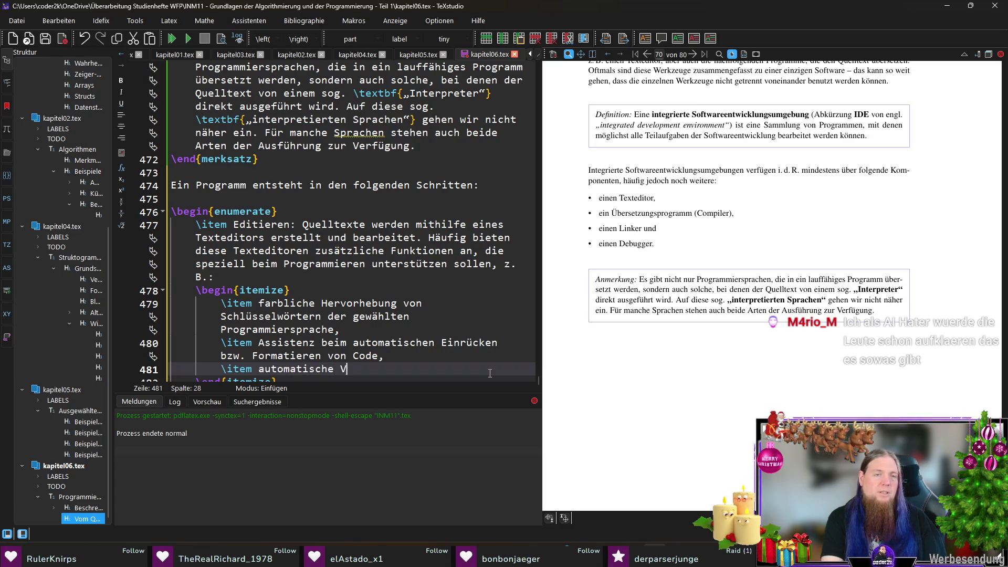
pyautogui.write('ervollständigung von Klammerpare')
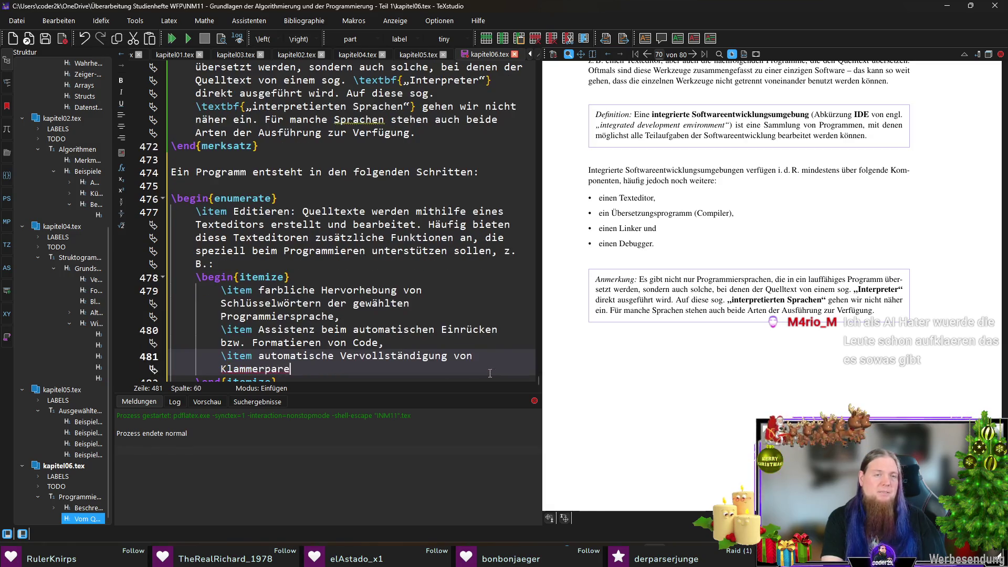
pyautogui.write('en')
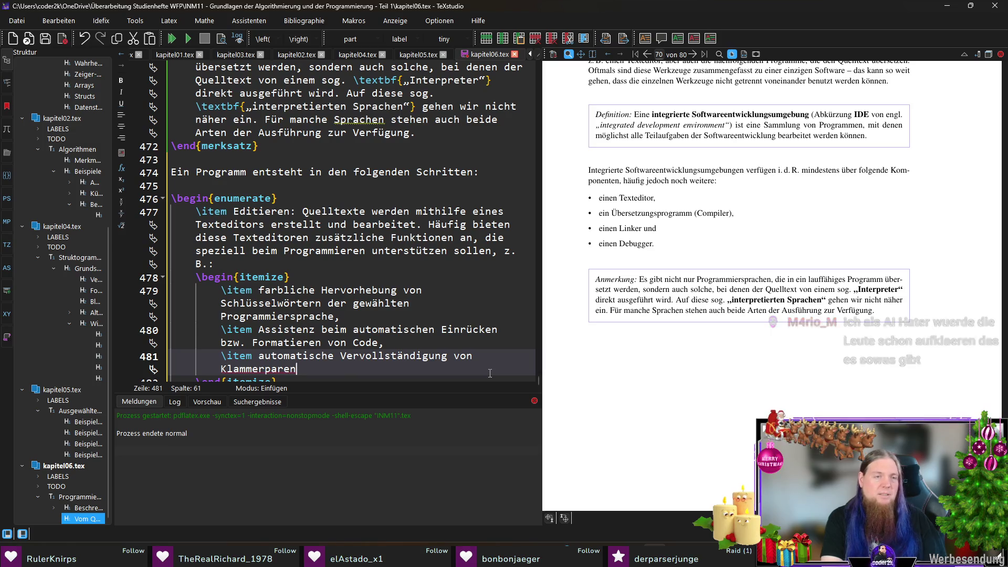
pyautogui.write(',')
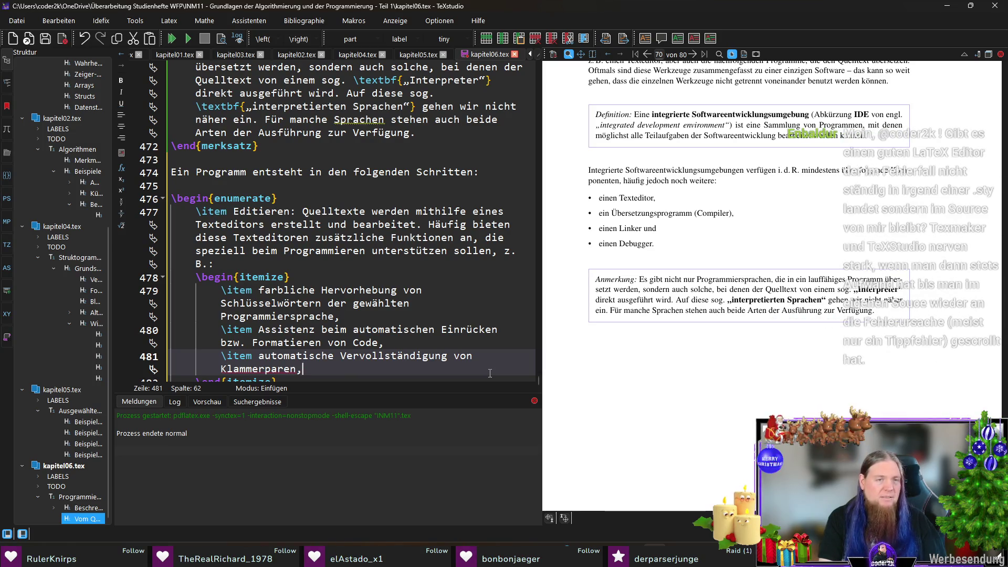
pyautogui.press('Return')
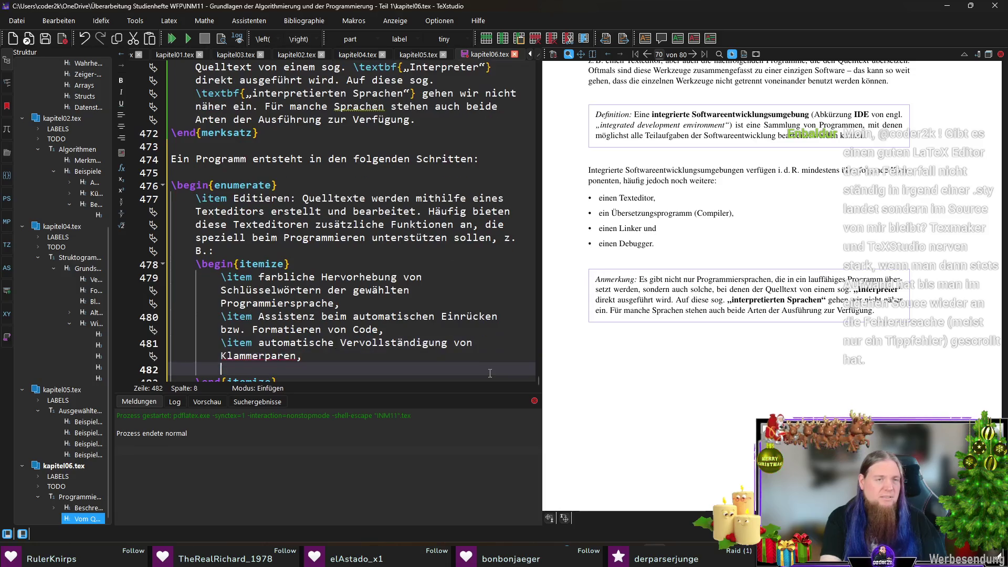
pyautogui.write('\\item')
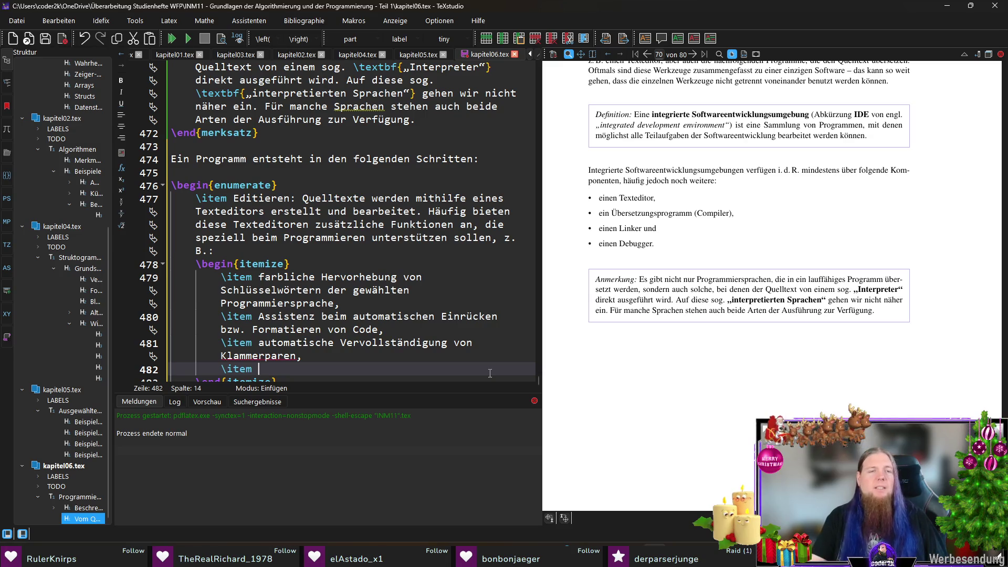
pyautogui.scroll(-1, 338, 321)
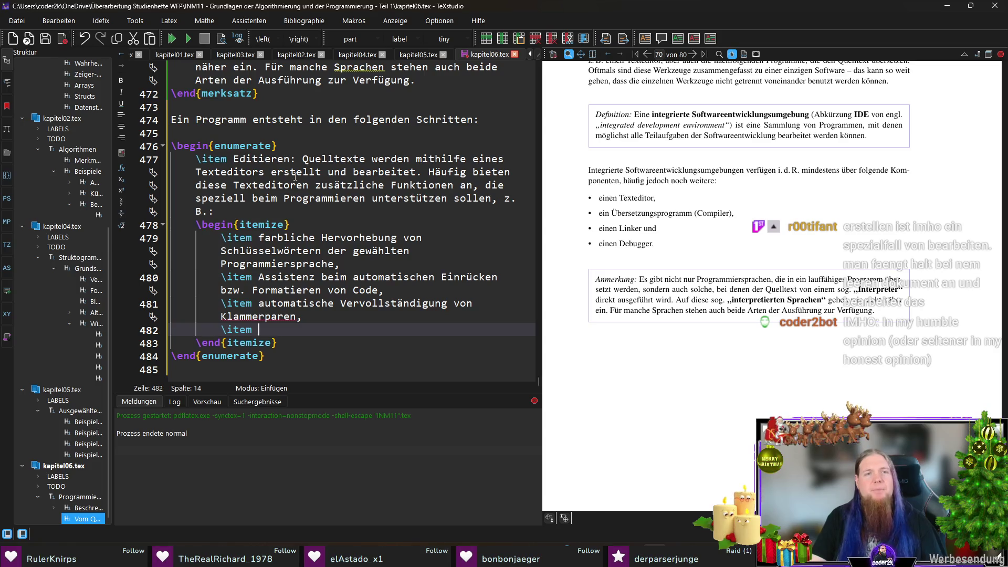
# Delete 'erstellt und' from the Editieren step
pyautogui.doubleClick(271, 171)
pyautogui.hotkey('ctrl', 'shift', 'Right')
pyautogui.press('BackSpace')
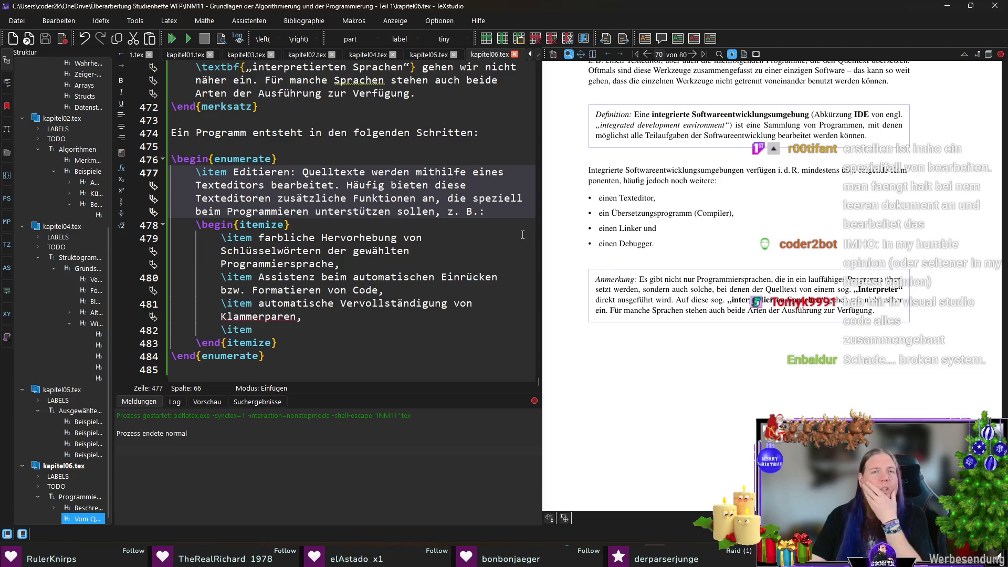
pyautogui.press('Down')
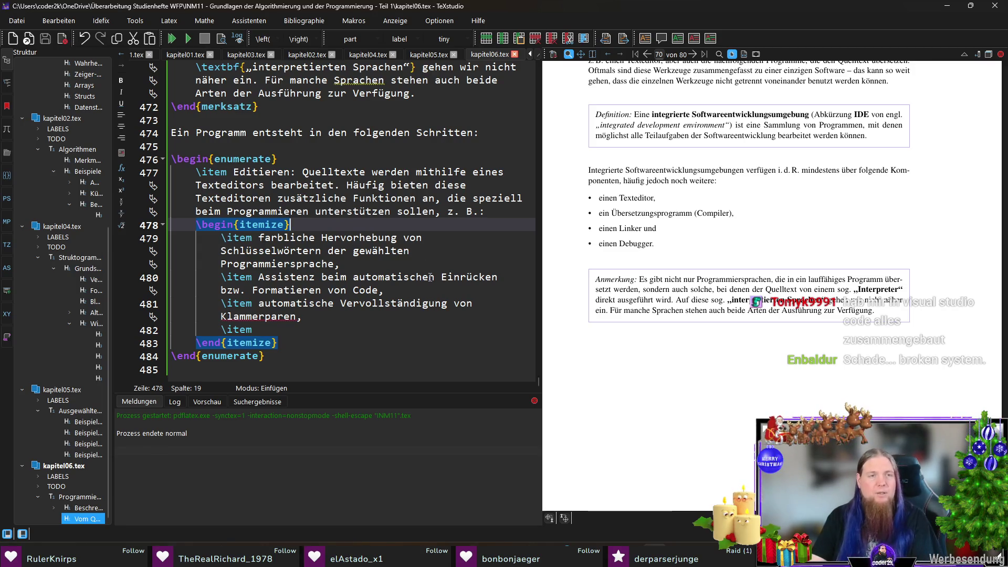
# Add items on \textit{auto-completion} word suggestions and generative-AI code suggestions
pyautogui.click(385, 314)
pyautogui.press('Down')
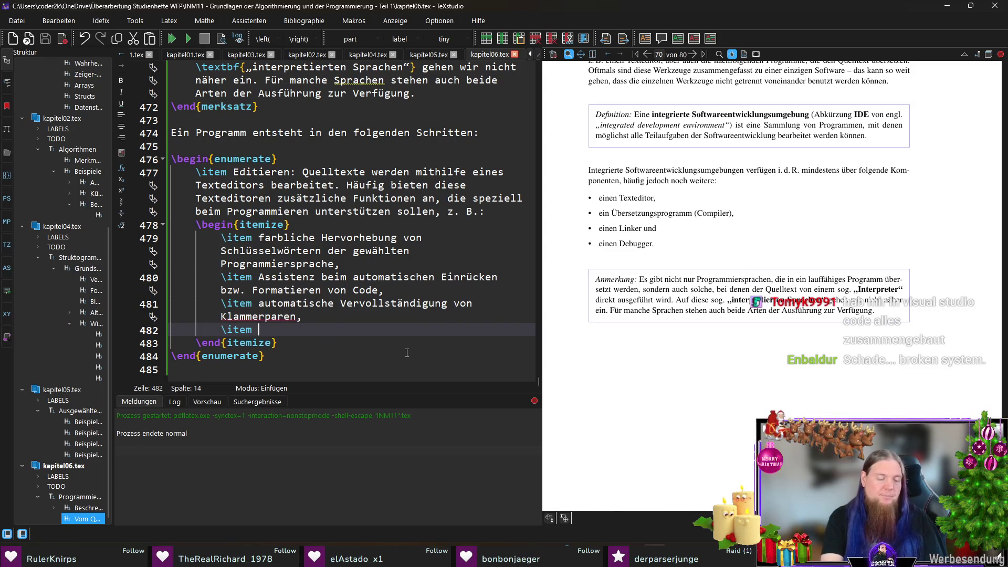
pyautogui.write('Anzeige ')
pyautogui.write('von ')
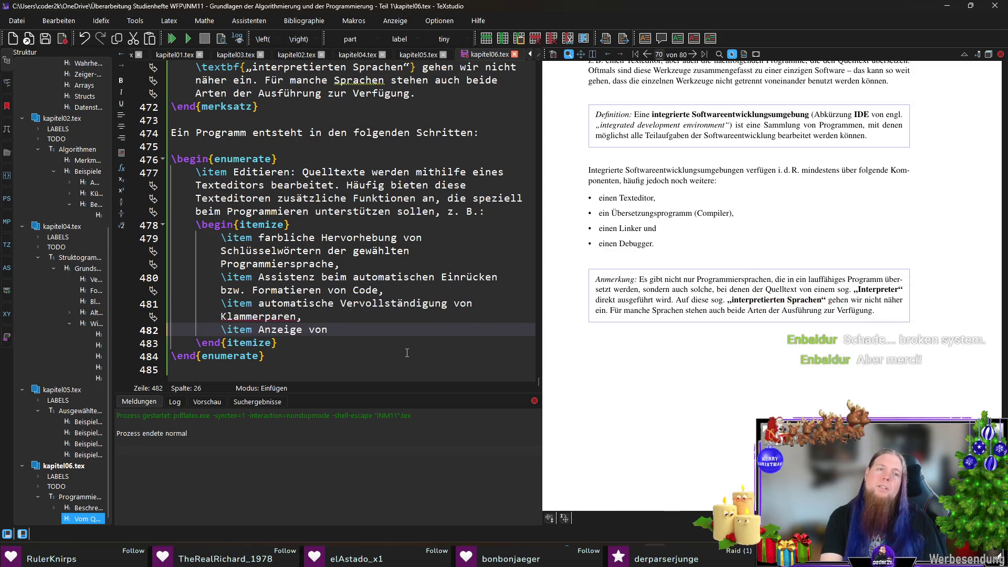
pyautogui.write('Vorsch')
pyautogui.press('BackSpace')
pyautogui.press('BackSpace')
pyautogui.press('BackSpace')
pyautogui.write('rschlägen zur automatischen V')
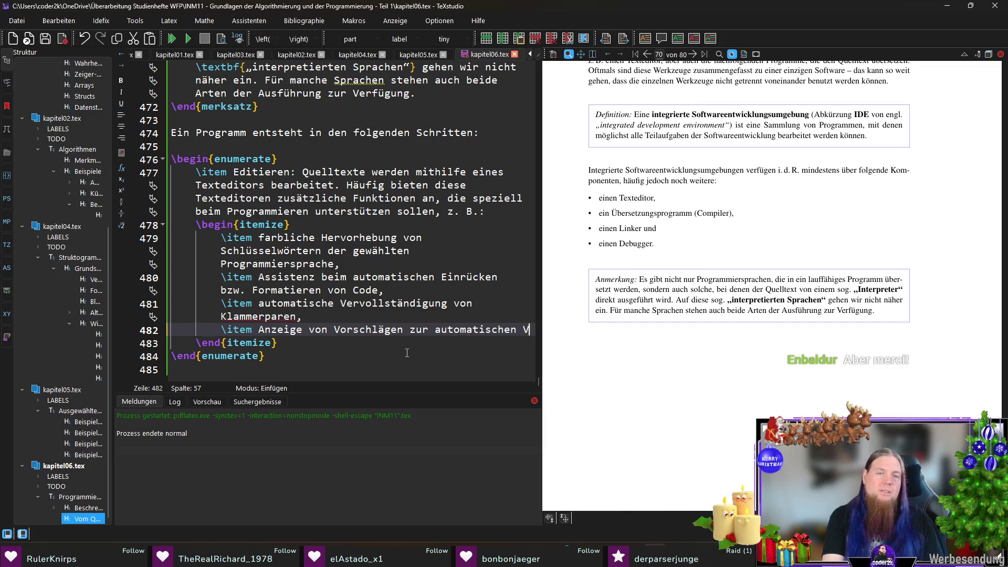
pyautogui.write('ervollständigung des gerade getippten Worts (engl. ')
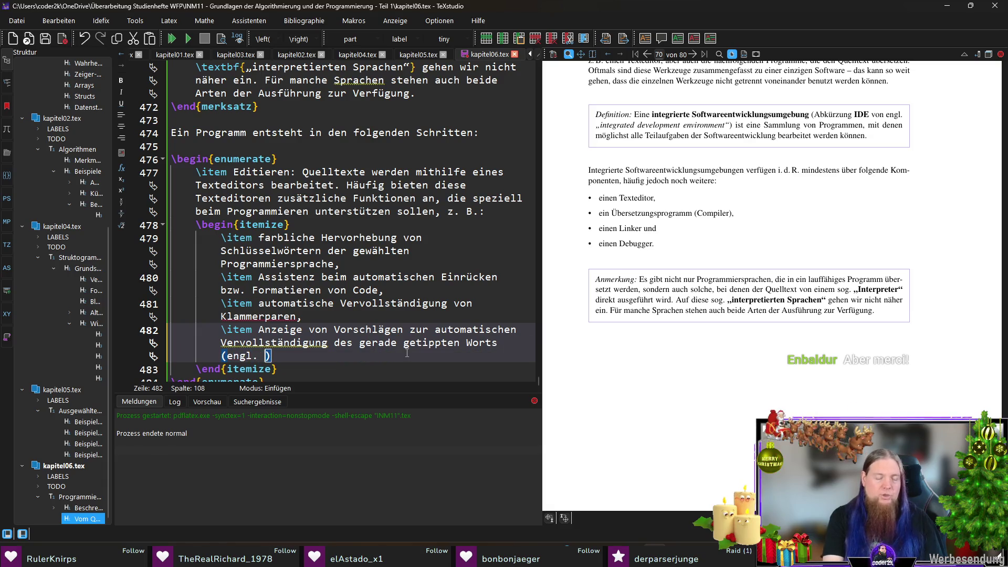
pyautogui.write('\textit{„auto-complete')
pyautogui.press('BackSpace')
pyautogui.write('ion“')
pyautogui.press('End')
pyautogui.write(',')
pyautogui.press('Return')
pyautogui.write('\\item Anzeige von Vorschlägen')
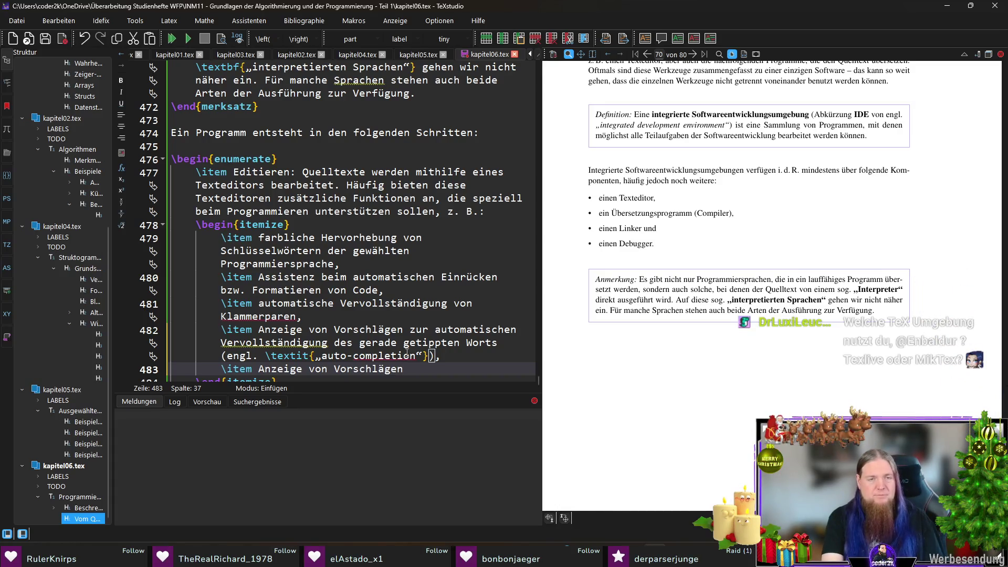
pyautogui.write(' ganz')
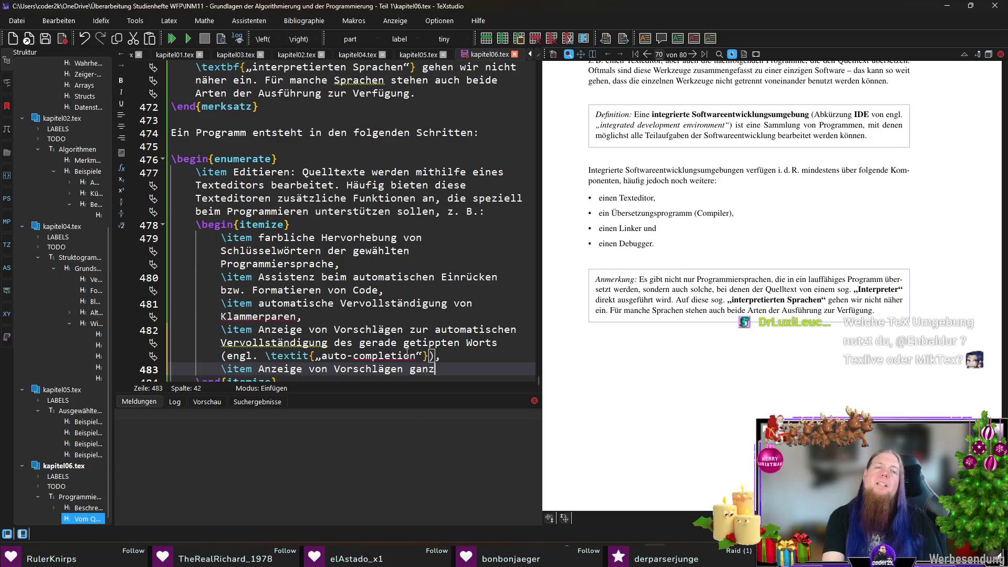
pyautogui.write('er Codeteile')
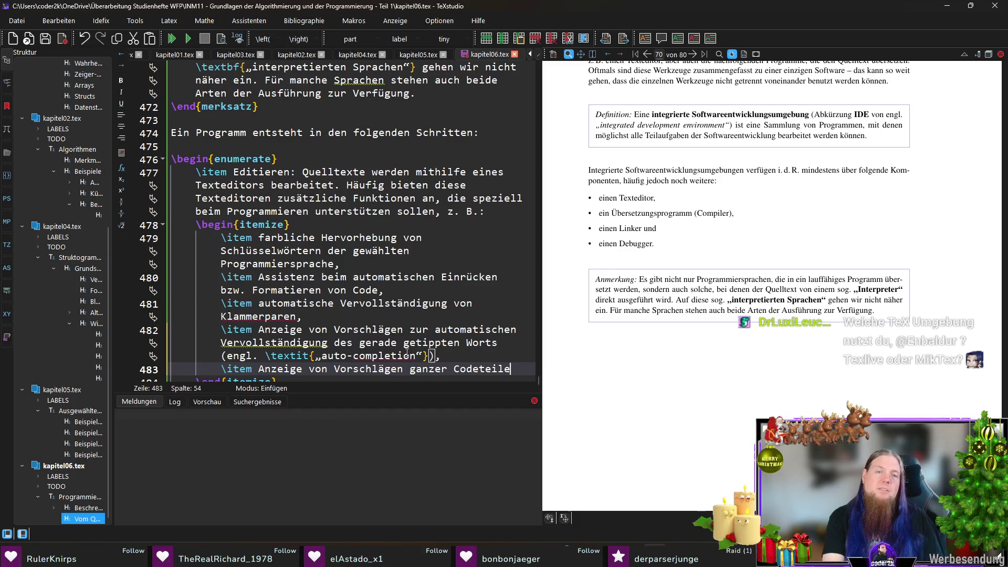
pyautogui.write(', basierend auf')
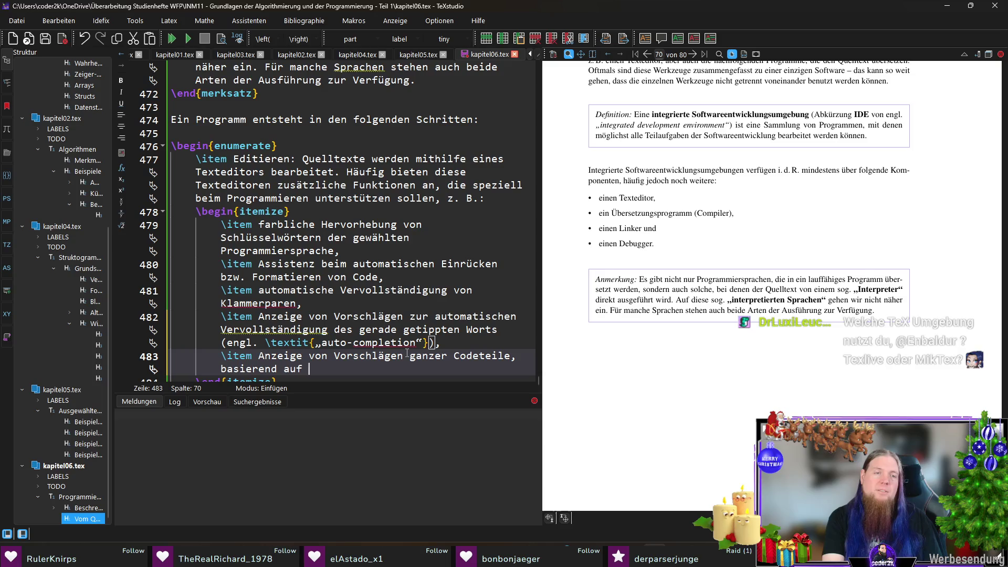
pyautogui.scroll(-1, 432, 274)
pyautogui.write('generativer KI.')
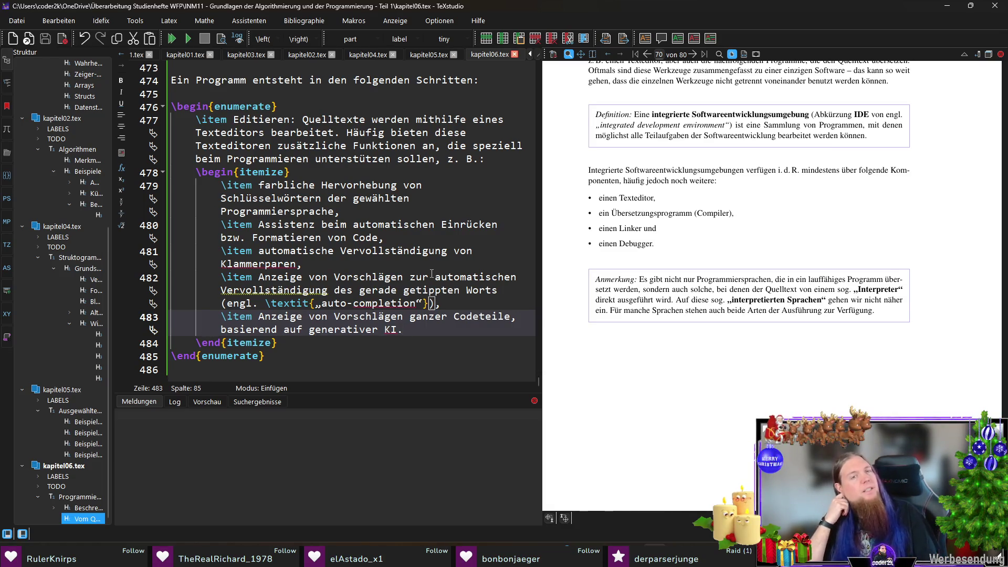
pyautogui.press('Home')
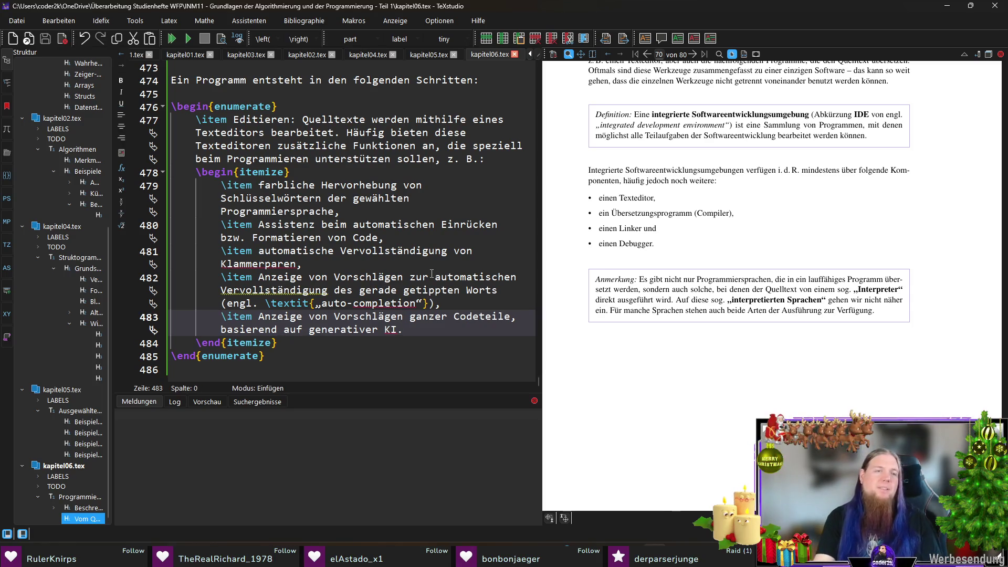
pyautogui.press('Return')
pyautogui.press('Up')
pyautogui.press('Up')
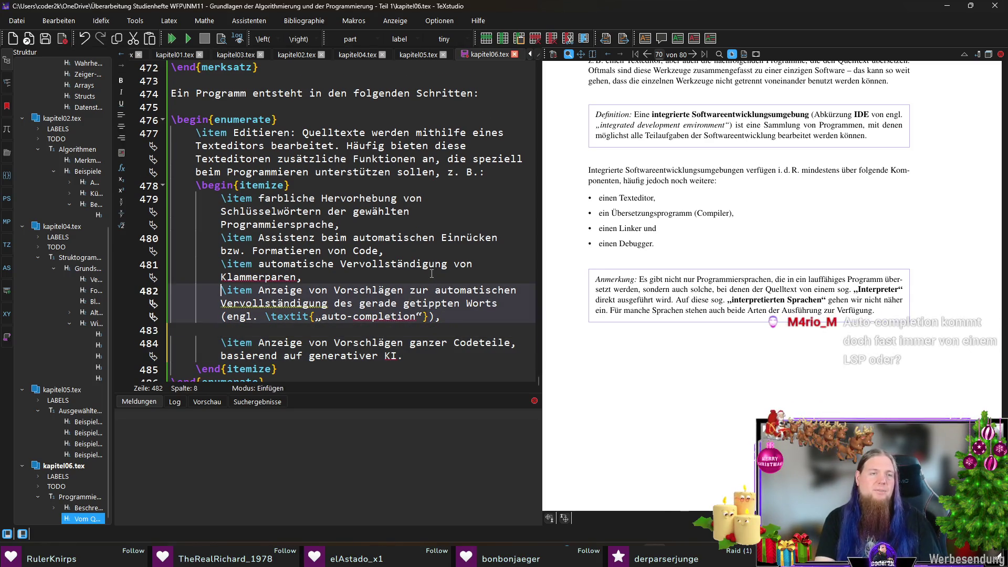
pyautogui.press('Return')
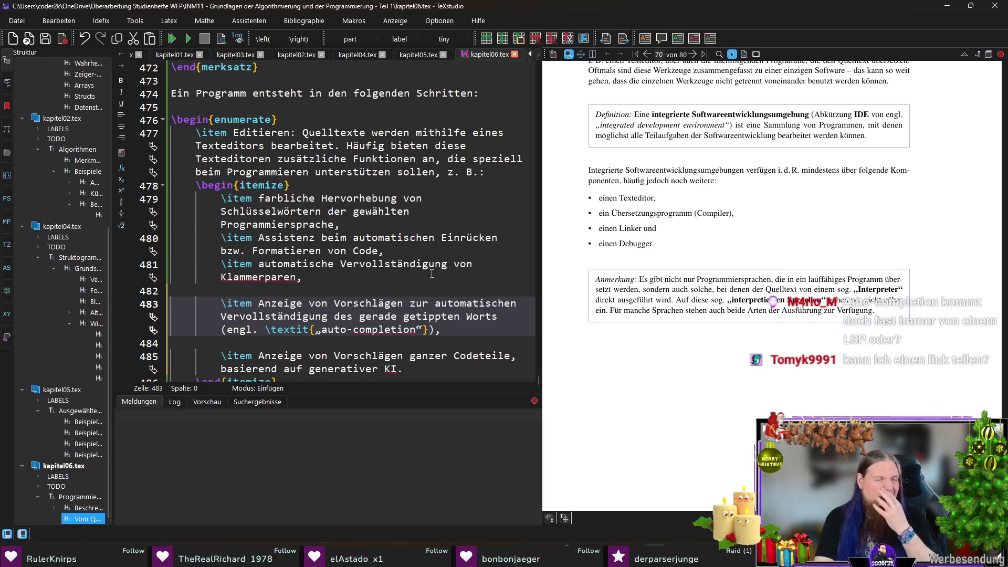
pyautogui.press('Up')
pyautogui.press('Up')
pyautogui.press('Return')
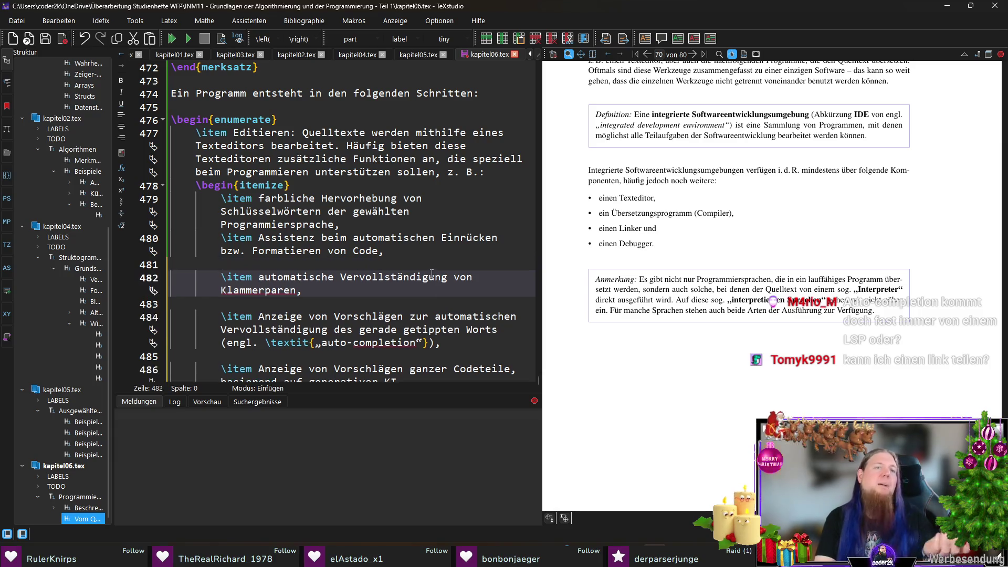
pyautogui.press('Up')
pyautogui.press('Up')
pyautogui.press('Up')
pyautogui.press('End')
pyautogui.press('Home')
pyautogui.press('Return')
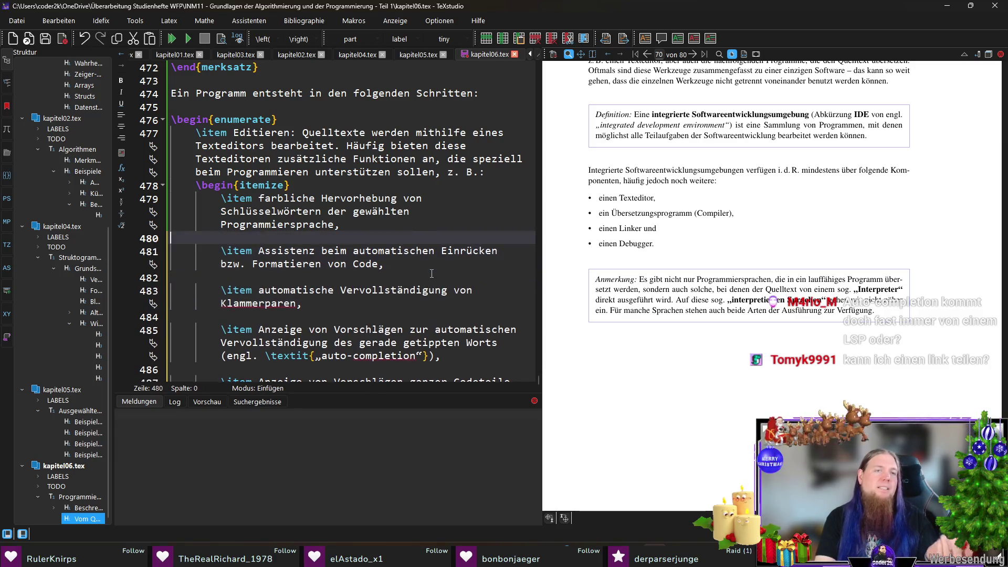
pyautogui.press('Up')
pyautogui.press('Up')
pyautogui.press('Up')
pyautogui.press('Up')
pyautogui.press('Up')
pyautogui.press('Home')
pyautogui.press('Return')
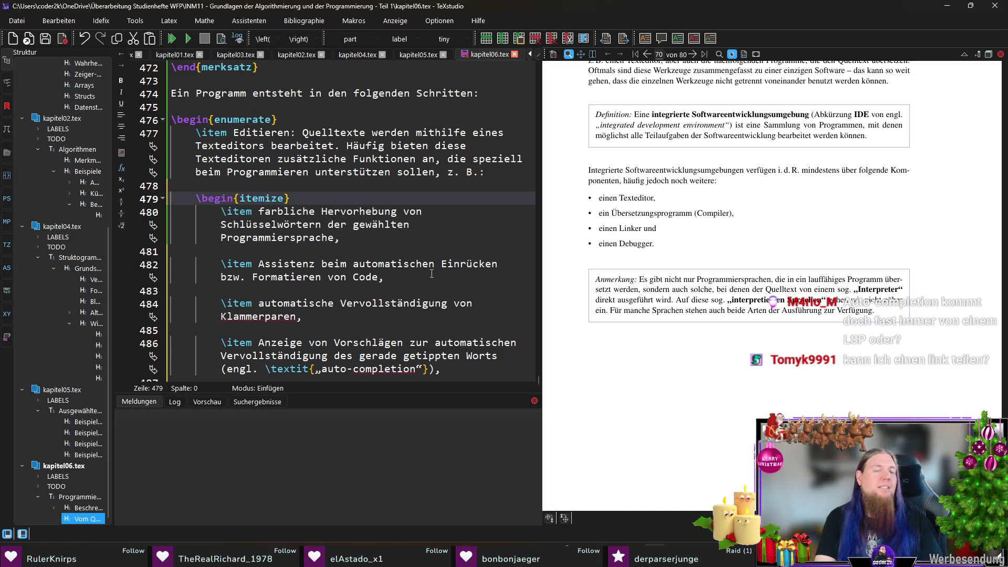
pyautogui.press('Home')
pyautogui.press('Down')
pyautogui.press('Down')
pyautogui.press('Down')
pyautogui.press('Down')
pyautogui.press('Down')
pyautogui.press('Down')
pyautogui.press('Down')
pyautogui.press('Down')
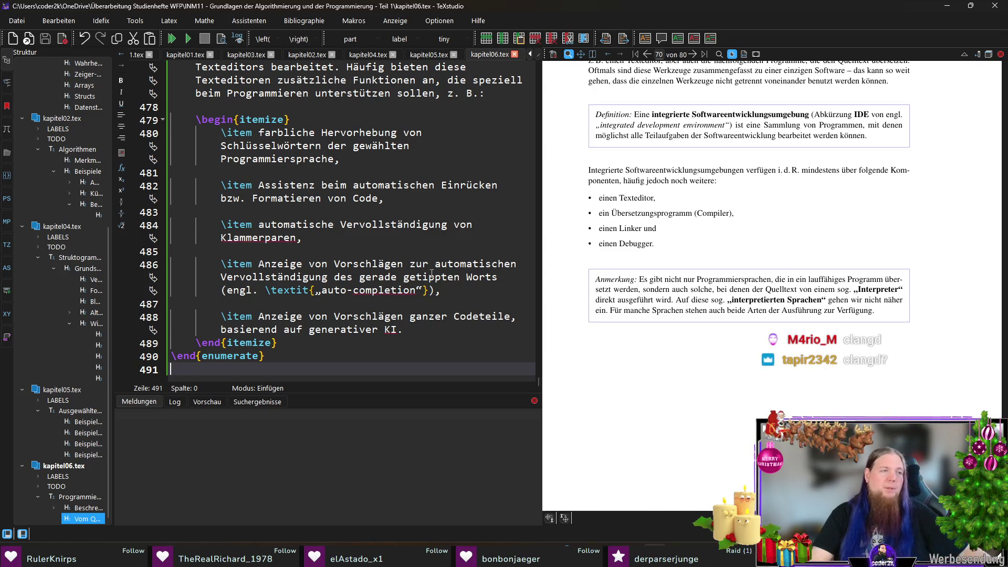
pyautogui.press('F5')
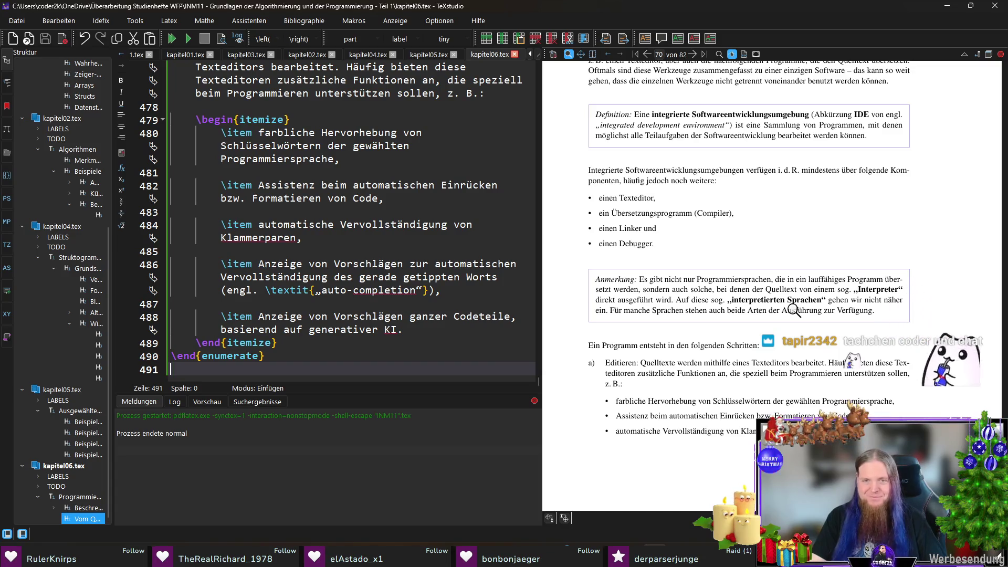
# Magnify the rendered steps list, then switch to kapitel05.tex and start a text search
pyautogui.click(591, 362)
pyautogui.scroll(5, 263, 258)
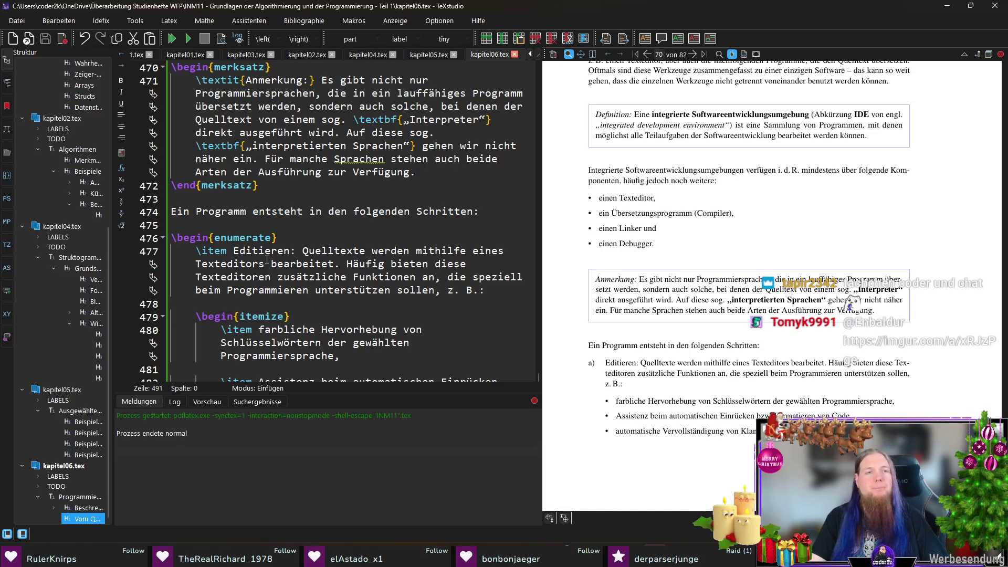
pyautogui.click(315, 238)
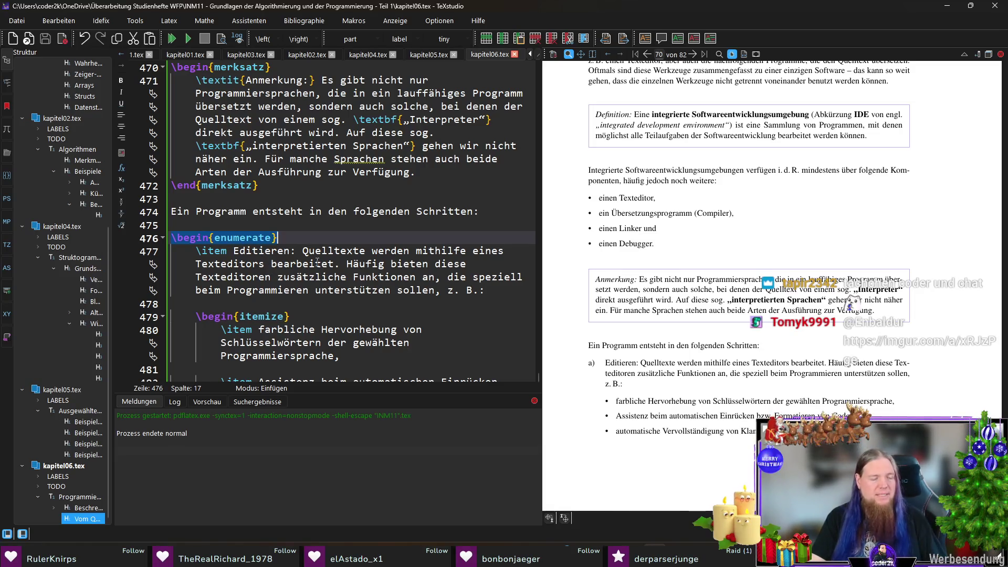
pyautogui.click(428, 55)
pyautogui.hotkey('ctrl', 'f')
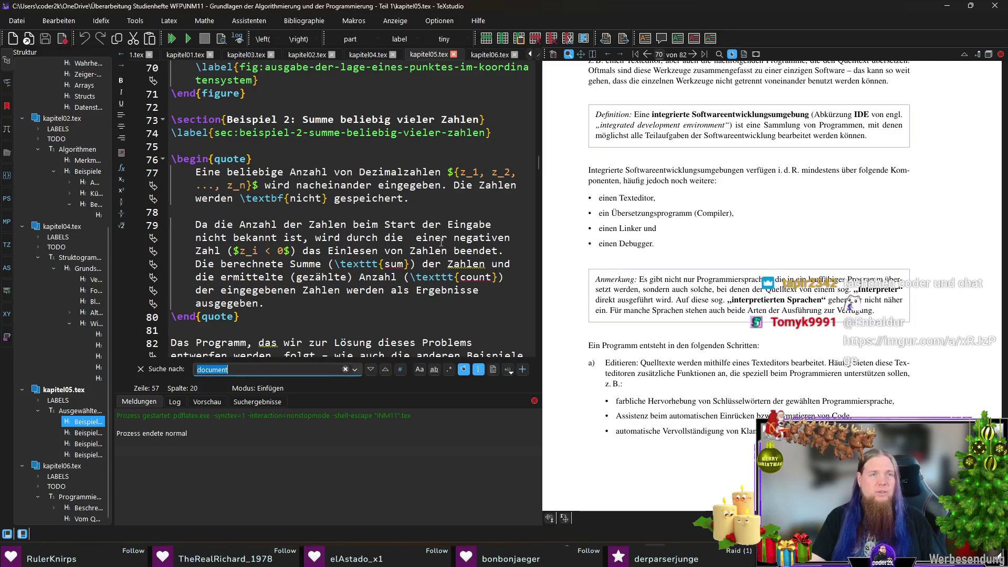
pyautogui.write('arabic')
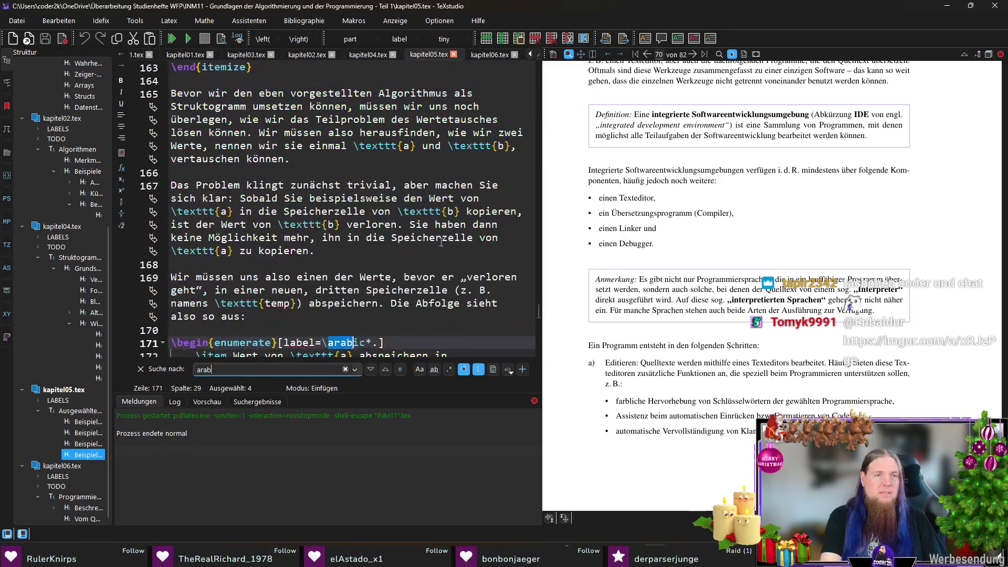
pyautogui.scroll(-1, 441, 242)
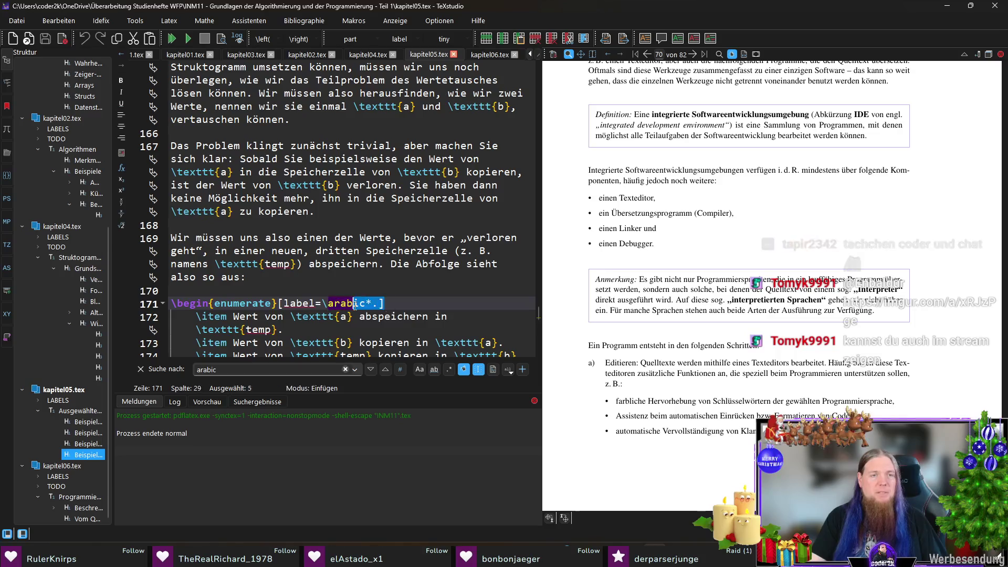
pyautogui.moveTo(384, 303); pyautogui.dragTo(280, 306)
pyautogui.hotkey('ctrl', 'c')
# Paste [label=\arabic*.] after \begin{enumerate} in kapitel06.tex and recompile the preview
pyautogui.click(490, 55)
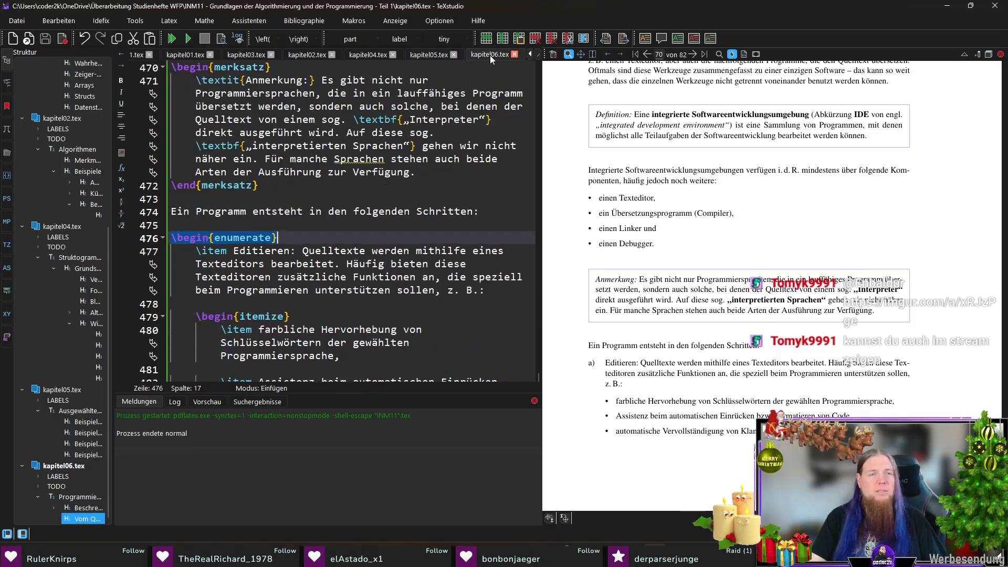
pyautogui.hotkey('ctrl', 'v')
pyautogui.press('F5')
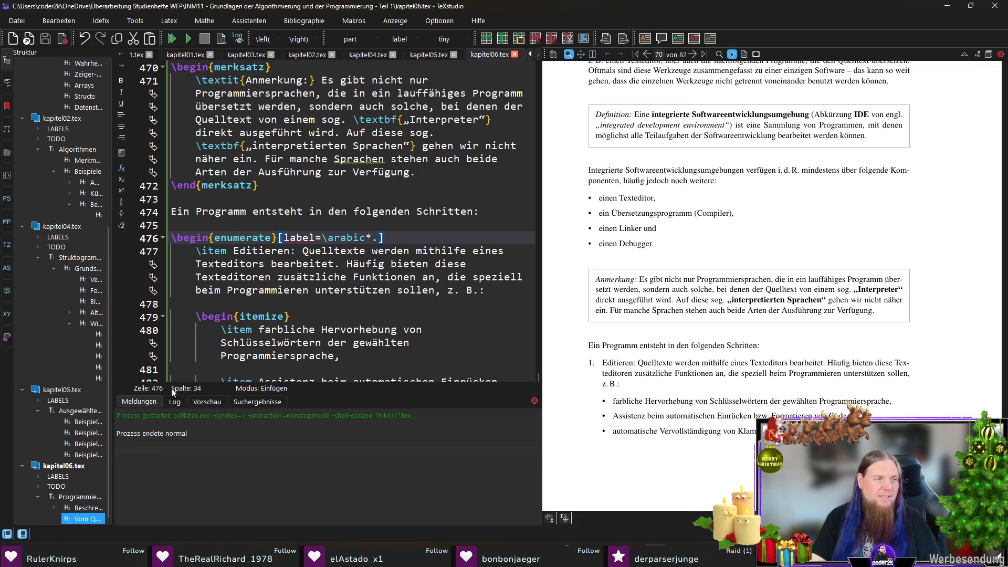
# Correct 'Klammerparen' to 'Klammerpaaren' in the bracket auto-completion bullet
pyautogui.click(365, 304)
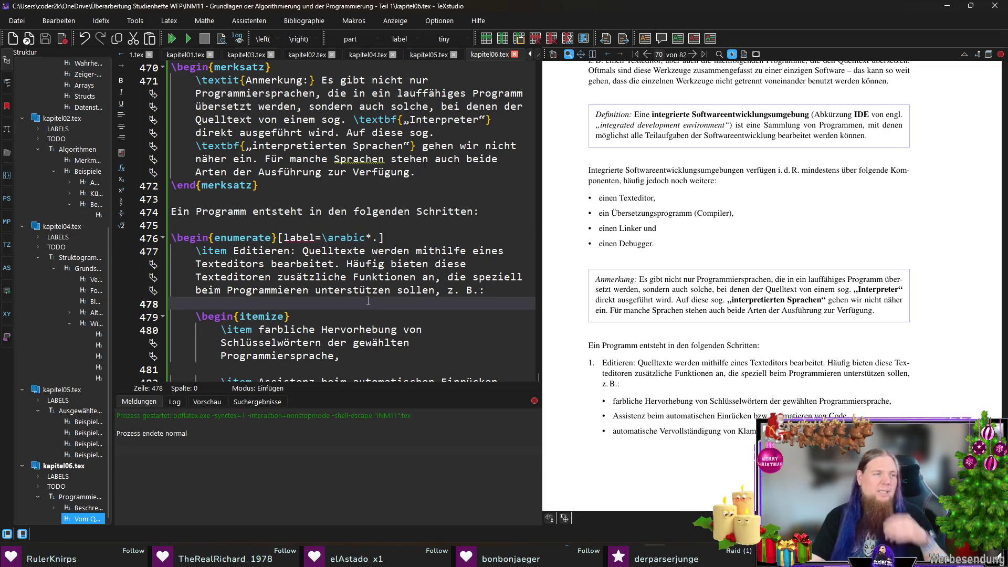
pyautogui.scroll(-4, 366, 304)
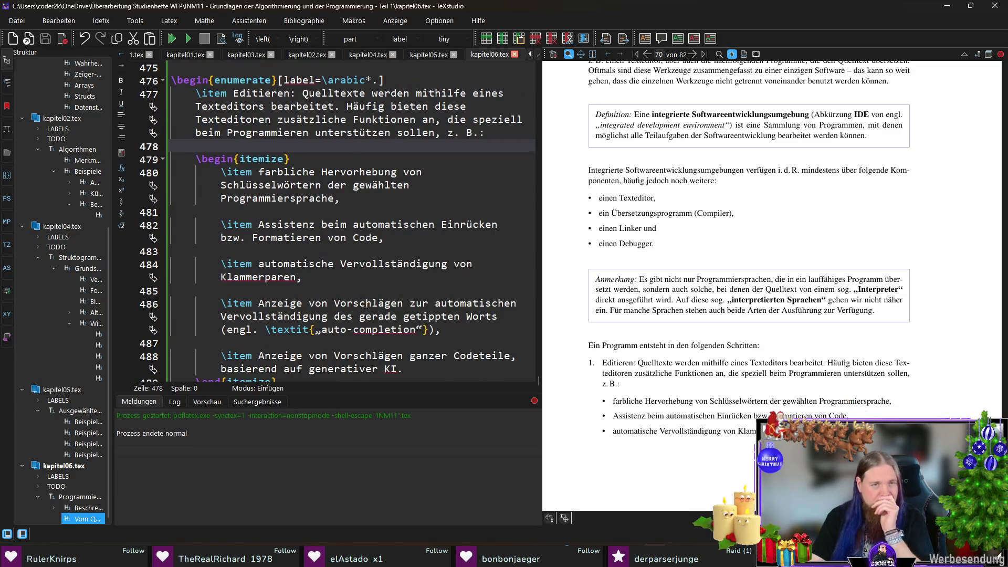
pyautogui.scroll(-1, 366, 305)
pyautogui.click(305, 342)
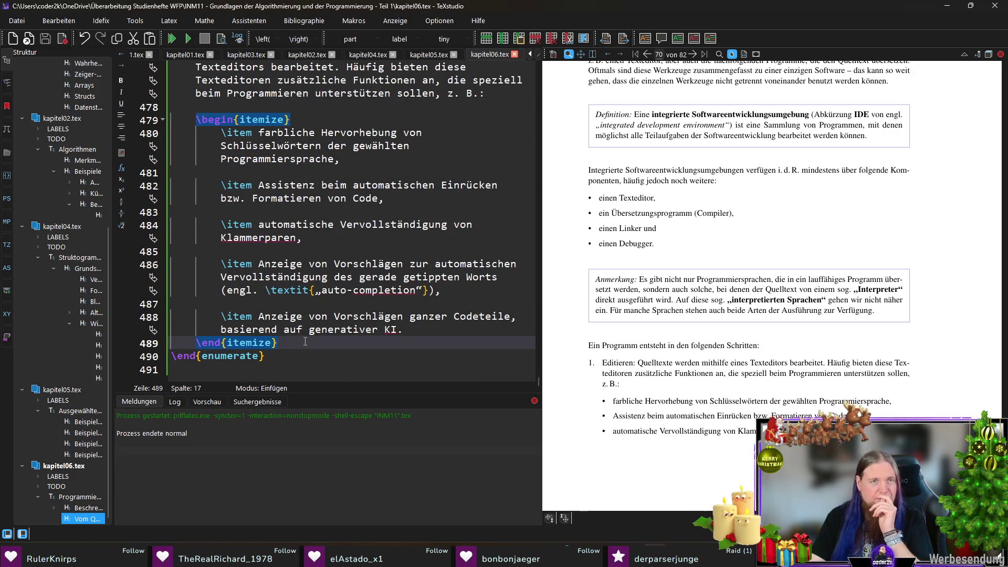
pyautogui.click(307, 237)
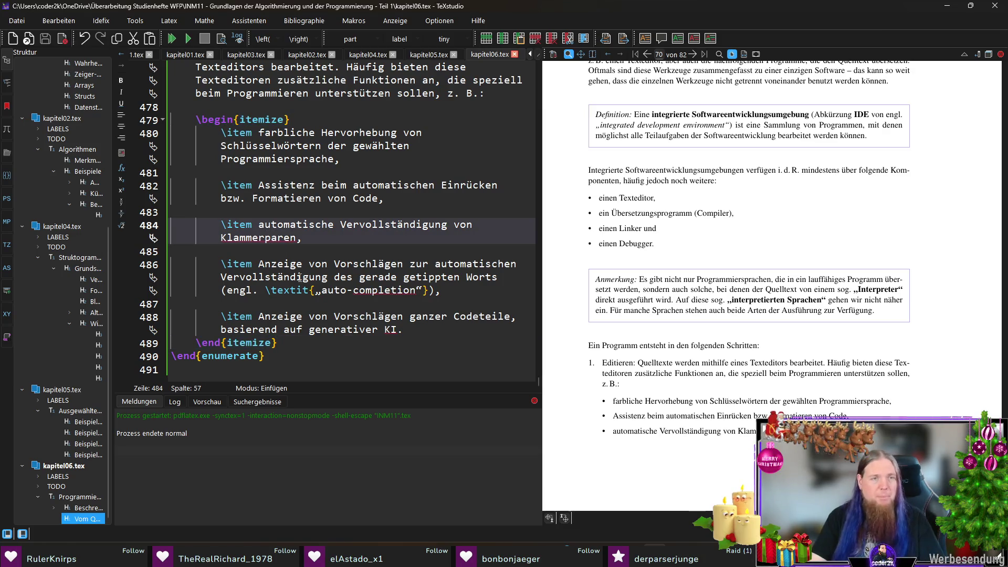
pyautogui.write('a')
pyautogui.click(321, 251)
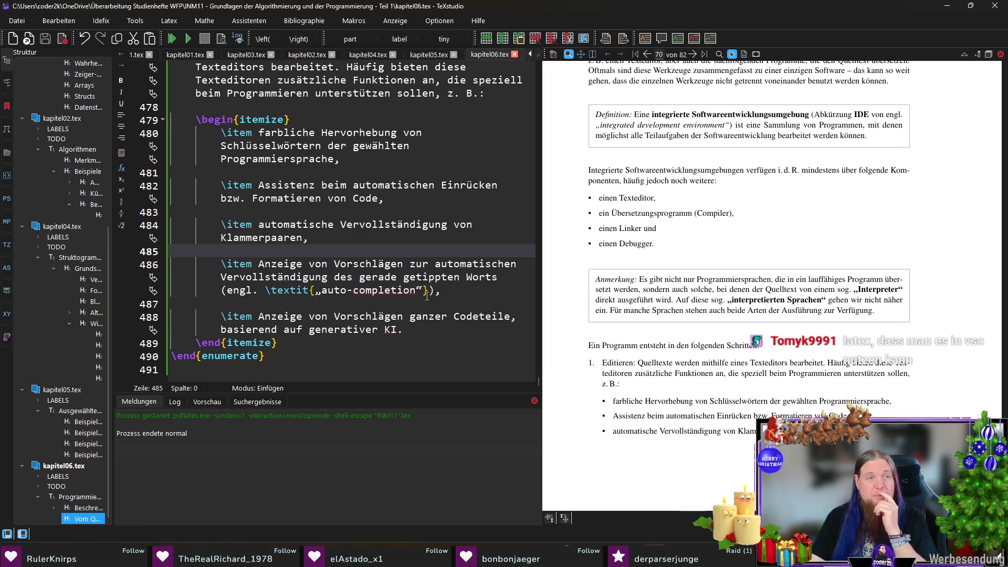
pyautogui.scroll(1, 412, 283)
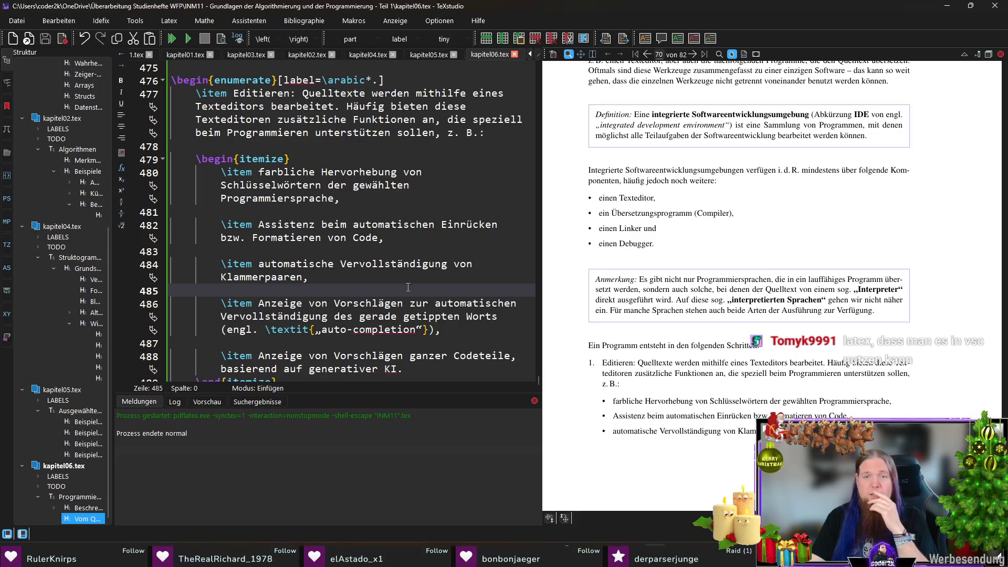
pyautogui.scroll(5, 410, 273)
pyautogui.scroll(-6, 411, 270)
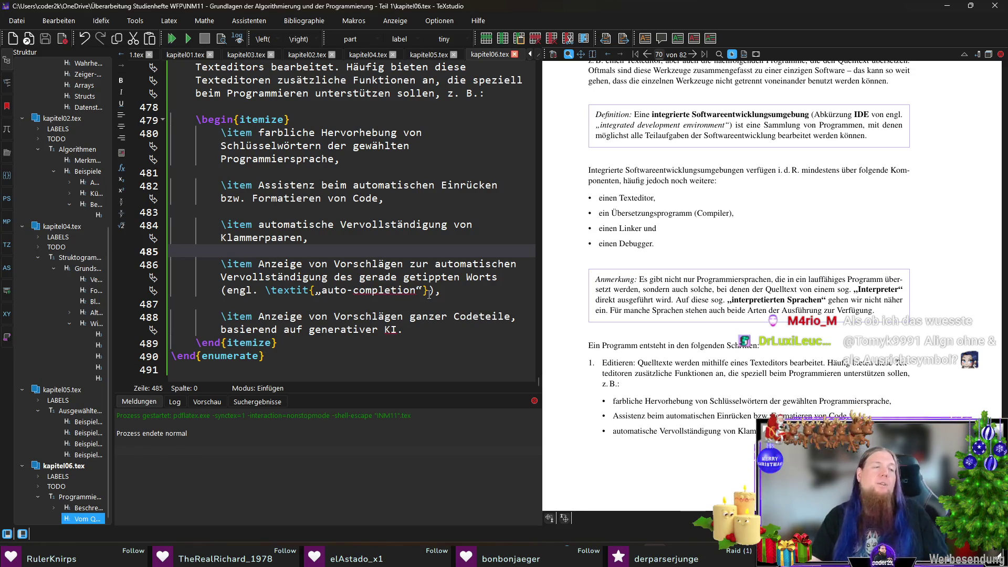
# Review the generative KI bullet and the ends of the nested and steps lists
pyautogui.click(432, 331)
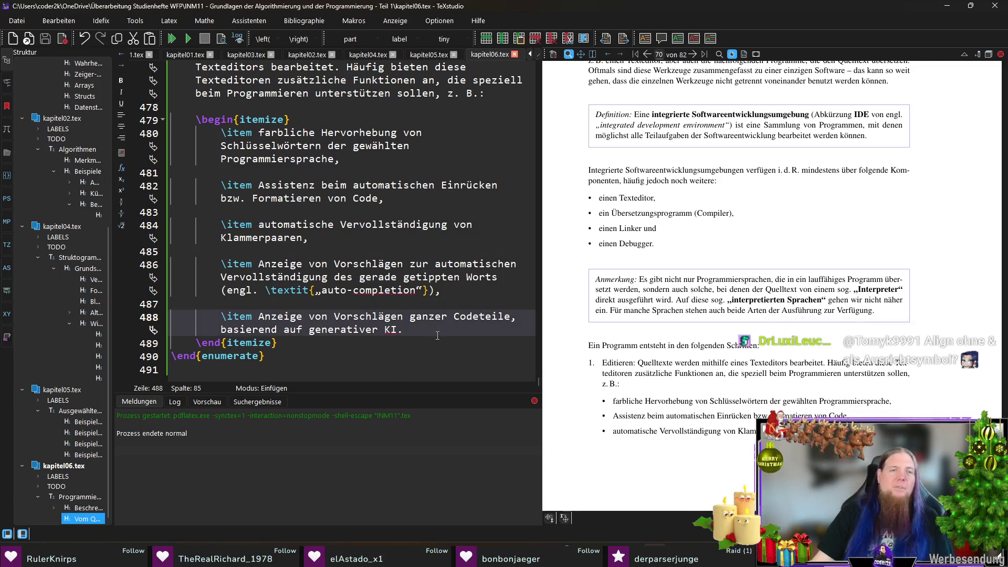
pyautogui.click(441, 317)
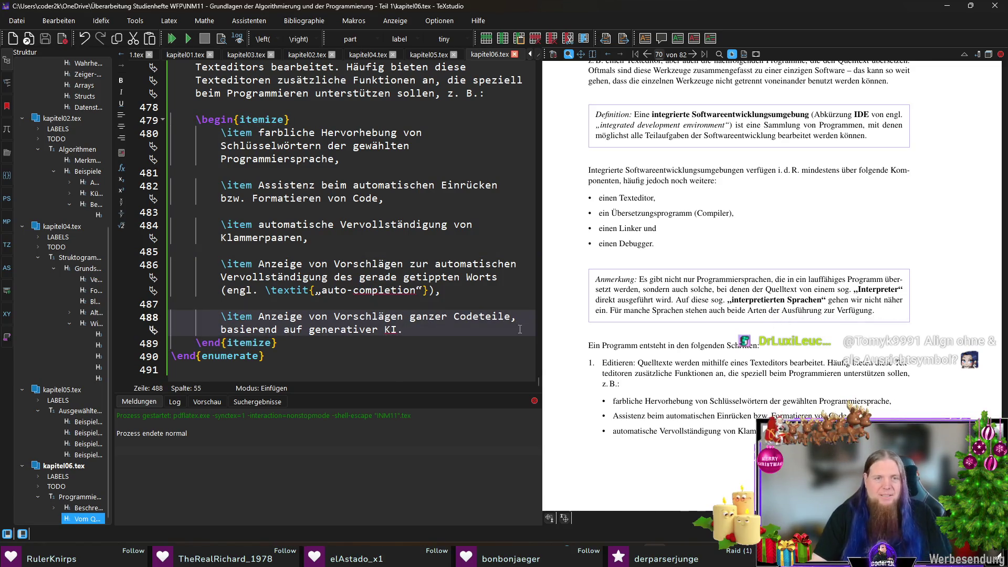
pyautogui.click(500, 341)
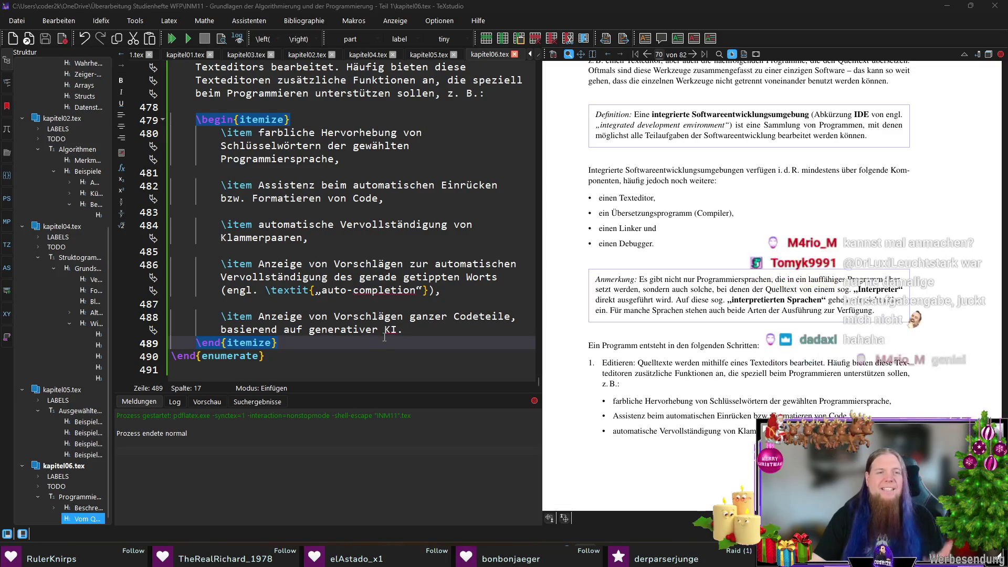
pyautogui.click(359, 356)
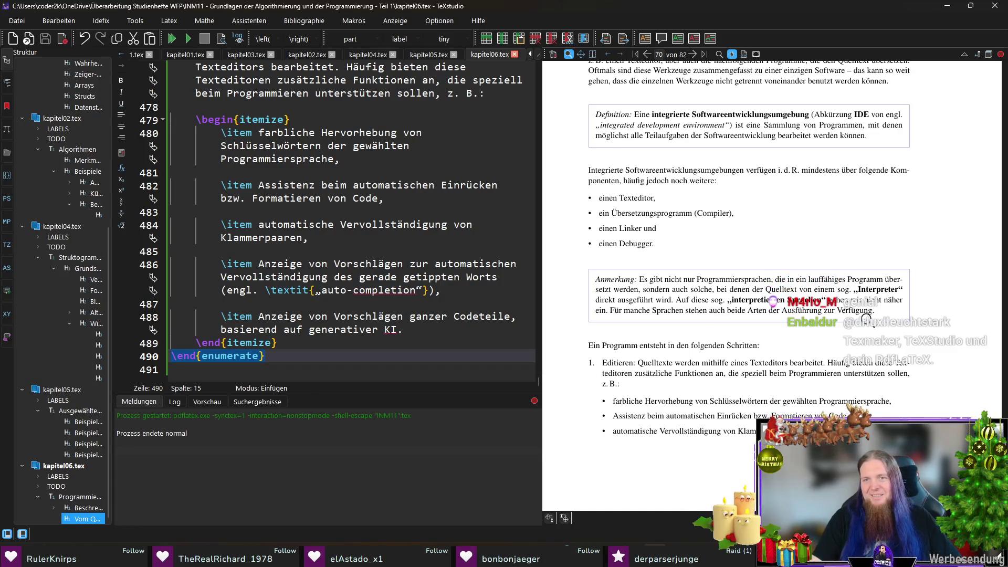
pyautogui.scroll(-3, 847, 321)
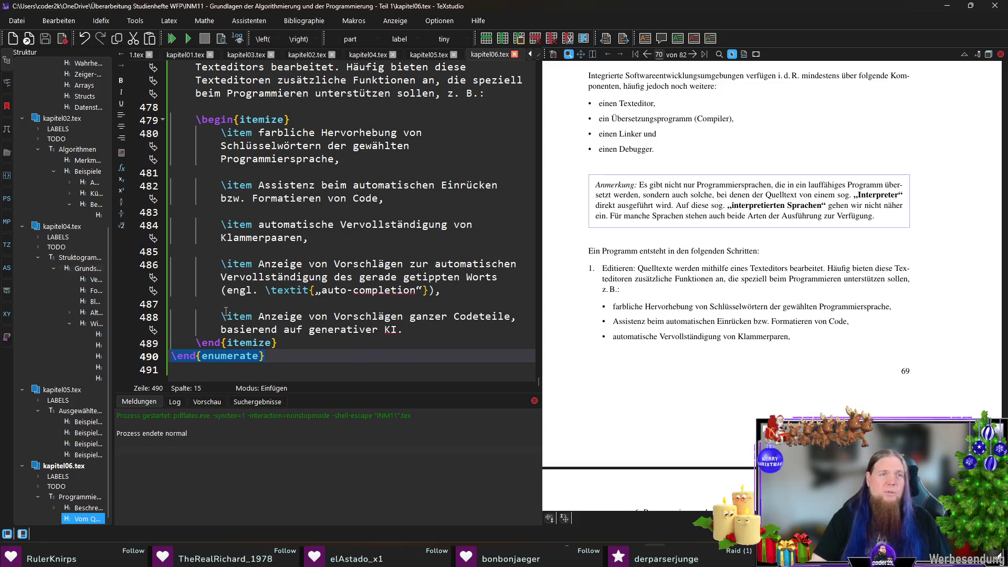
# Add a second step '\item Übersetzen:' after \end{itemize}, then switch to the GitHub repository
pyautogui.click(340, 336)
pyautogui.press('Return')
pyautogui.press('Return')
pyautogui.write('\\item ')
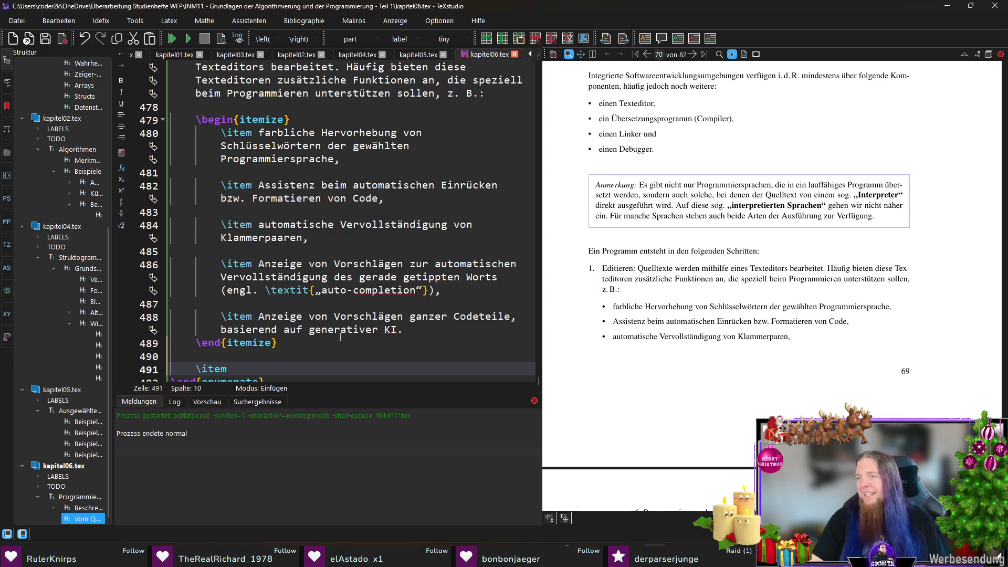
pyautogui.write('Übersetzen')
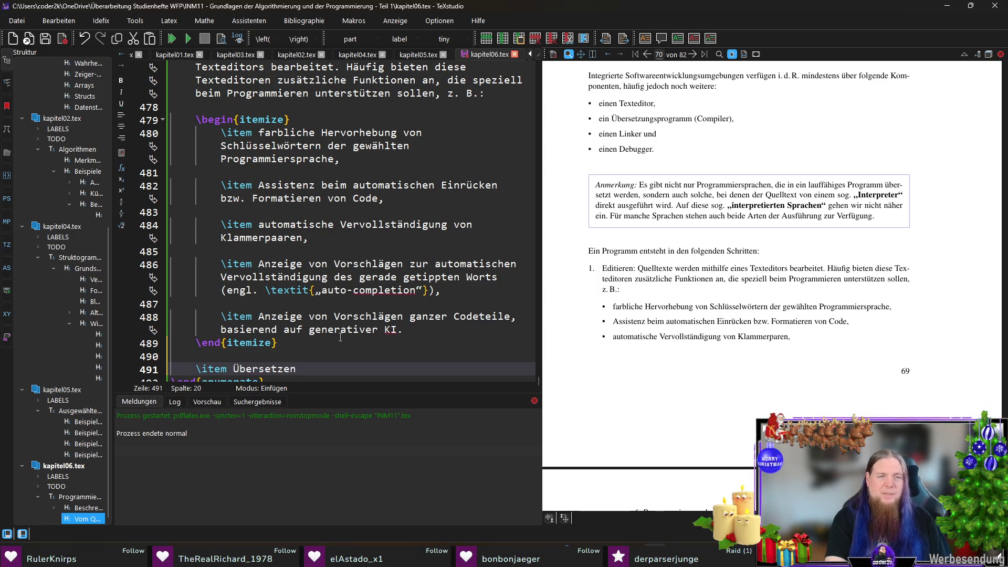
pyautogui.scroll(2, 340, 337)
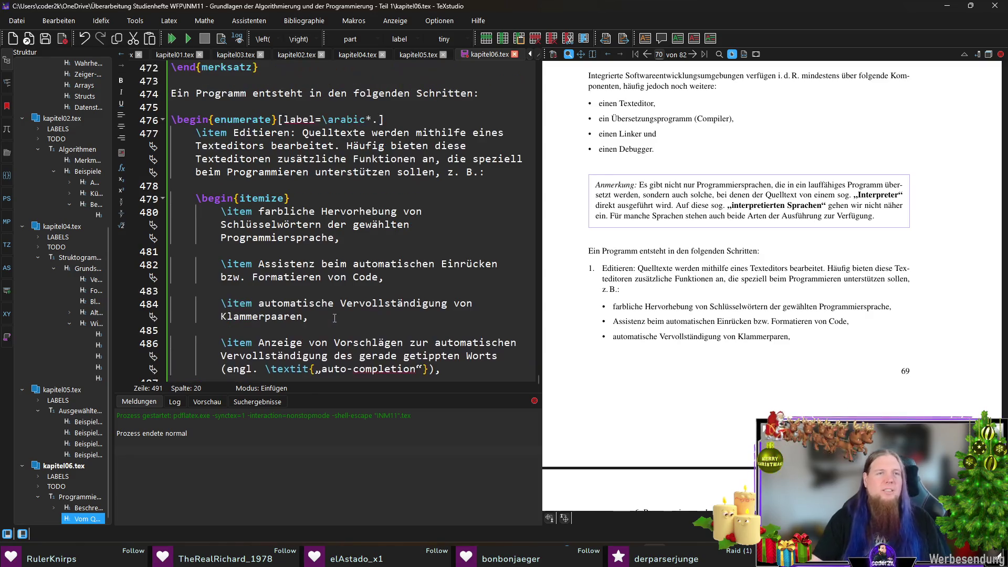
pyautogui.scroll(-1, 357, 298)
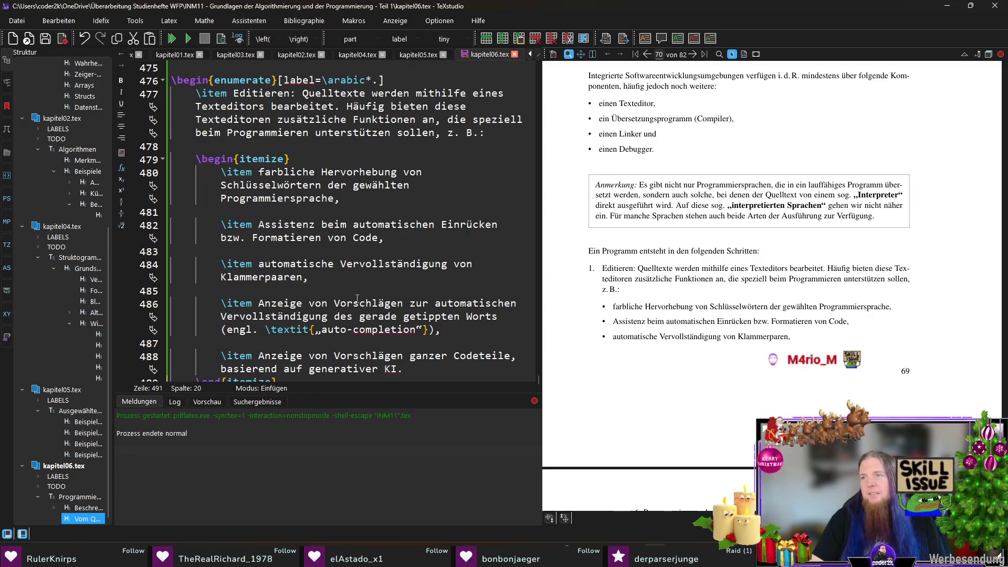
pyautogui.scroll(-2, 357, 298)
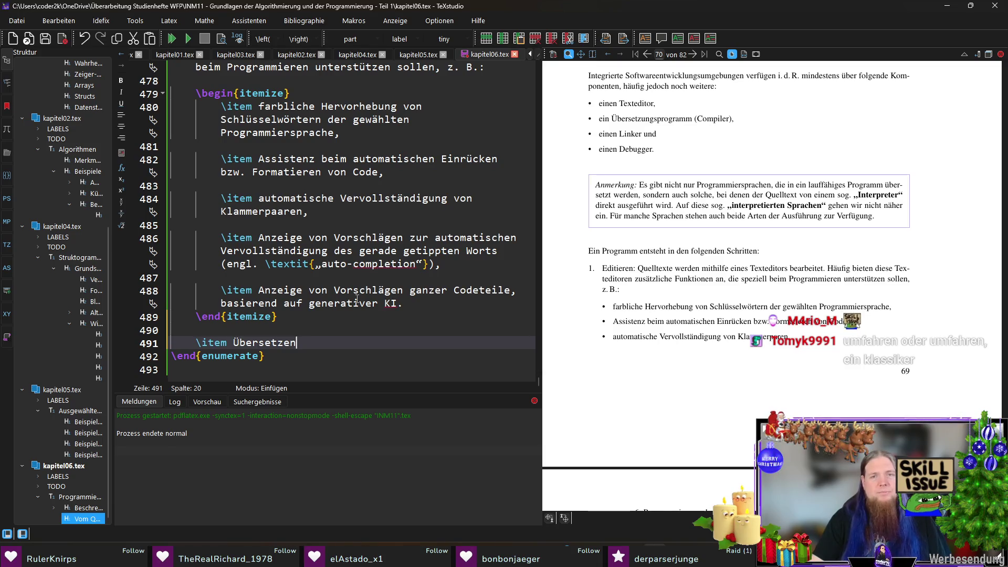
pyautogui.write(':')
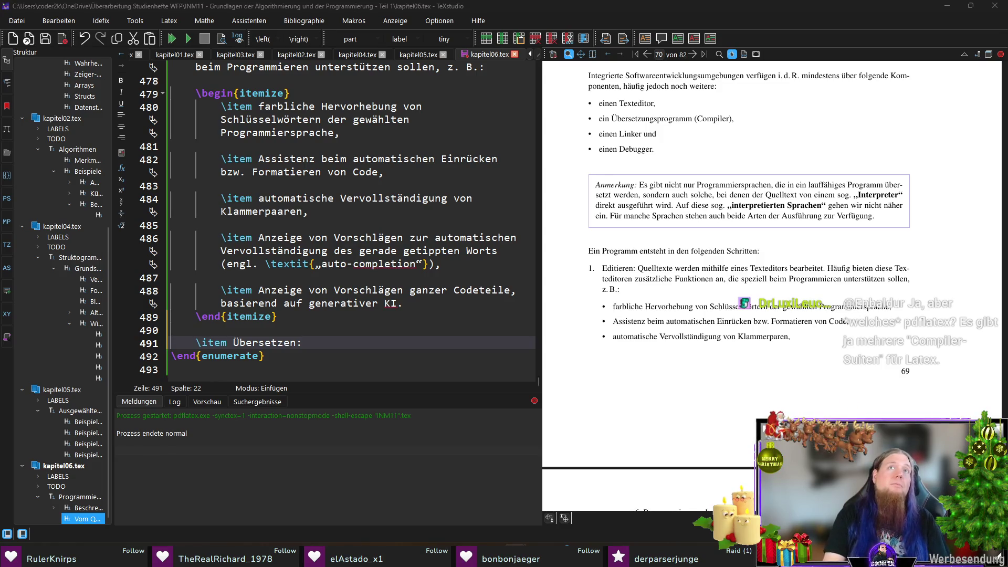
pyautogui.hotkey('alt', 'Tab')
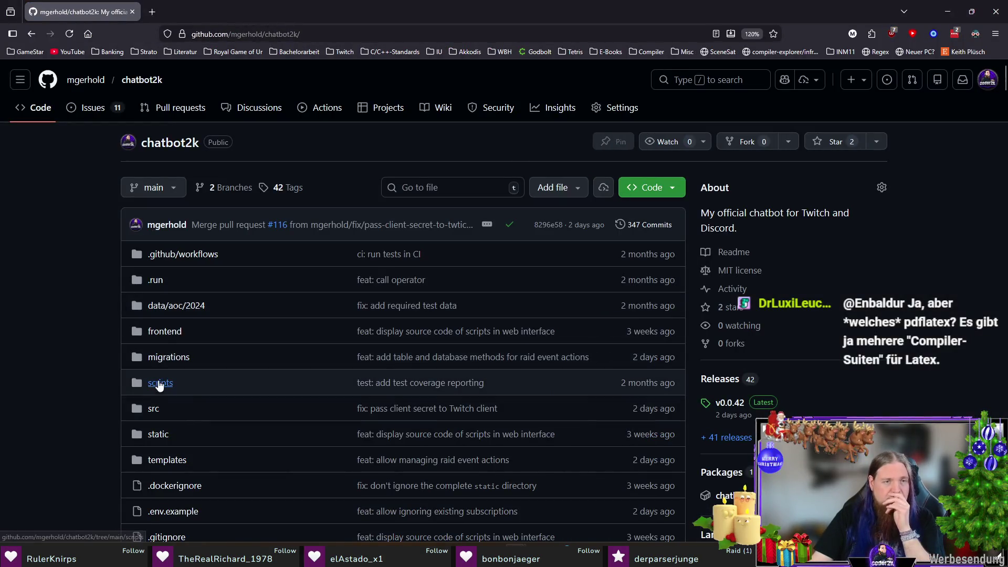
# Browse src/chatbot2k/command_handlers to utils.py on GitHub, then return to TeXstudio
pyautogui.click(154, 408)
pyautogui.click(255, 268)
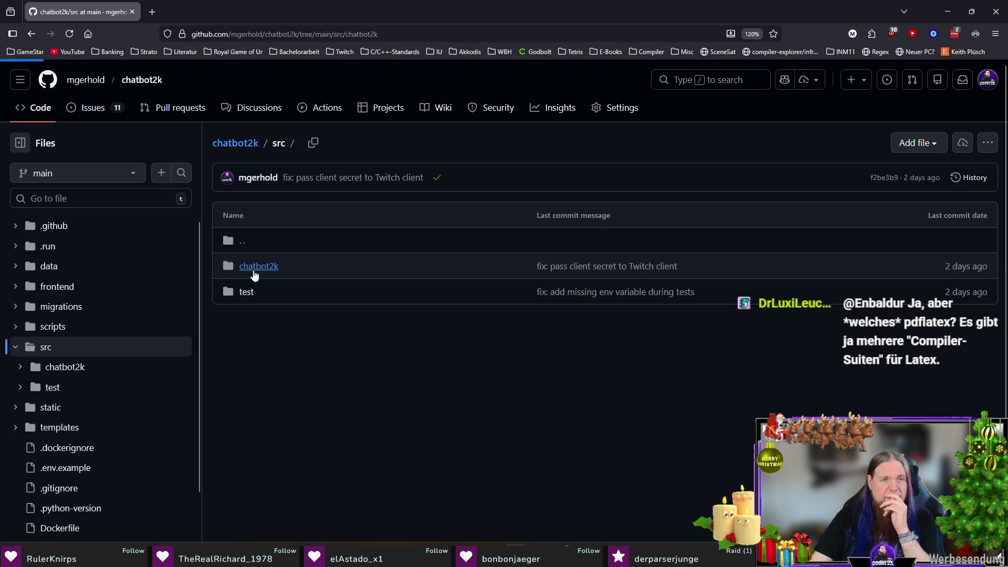
pyautogui.scroll(-1, 456, 353)
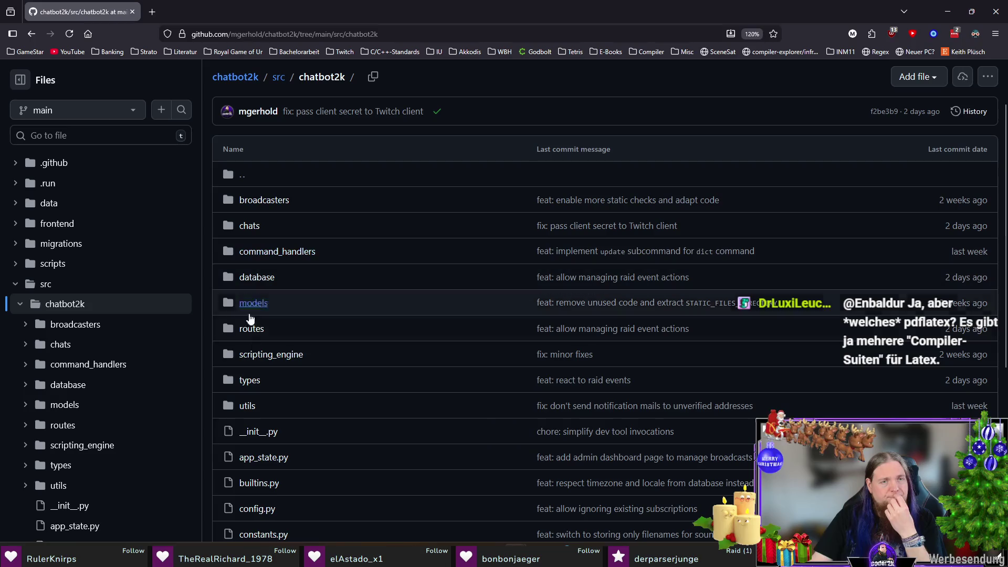
pyautogui.click(292, 251)
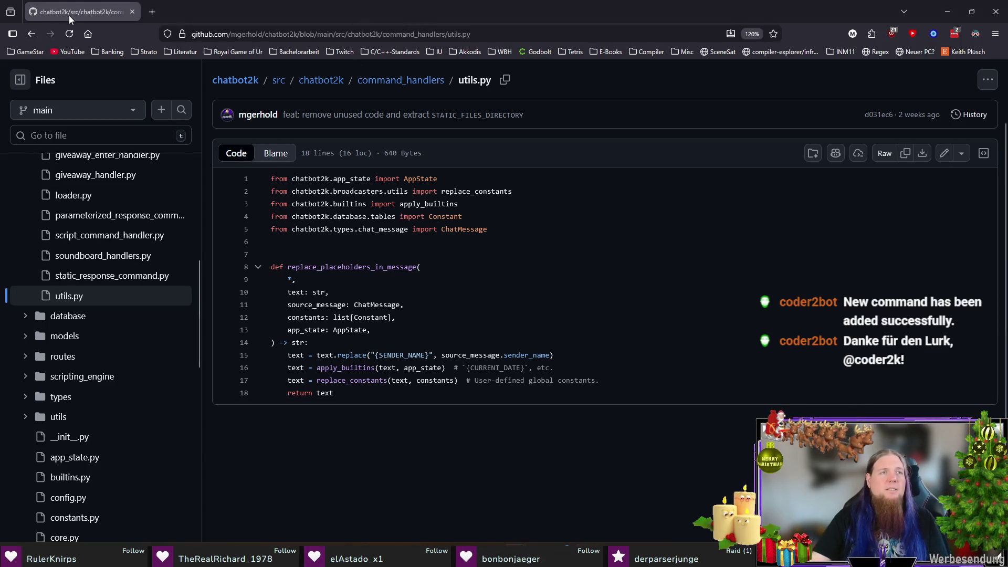
pyautogui.hotkey('alt', 'Tab')
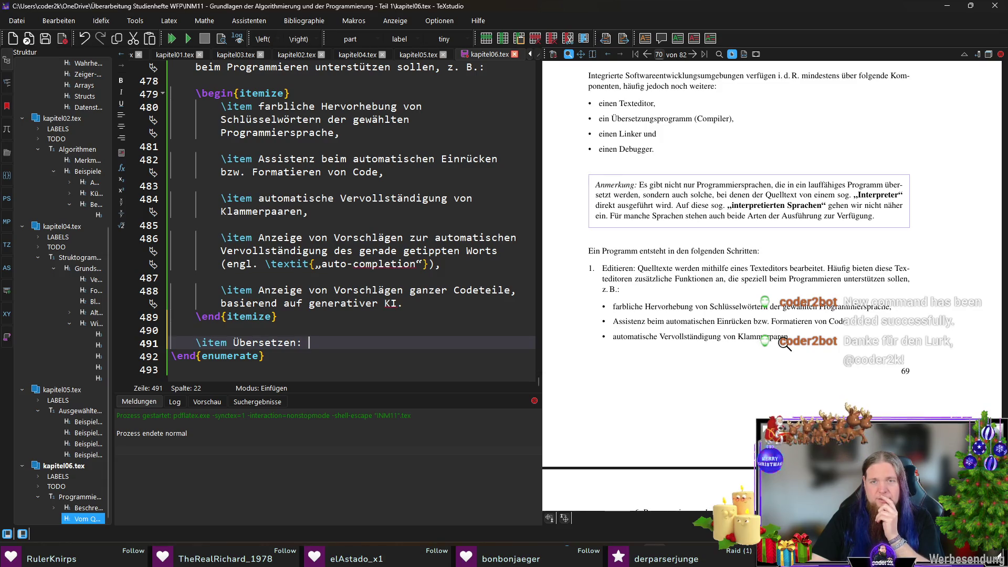
pyautogui.scroll(-1, 847, 332)
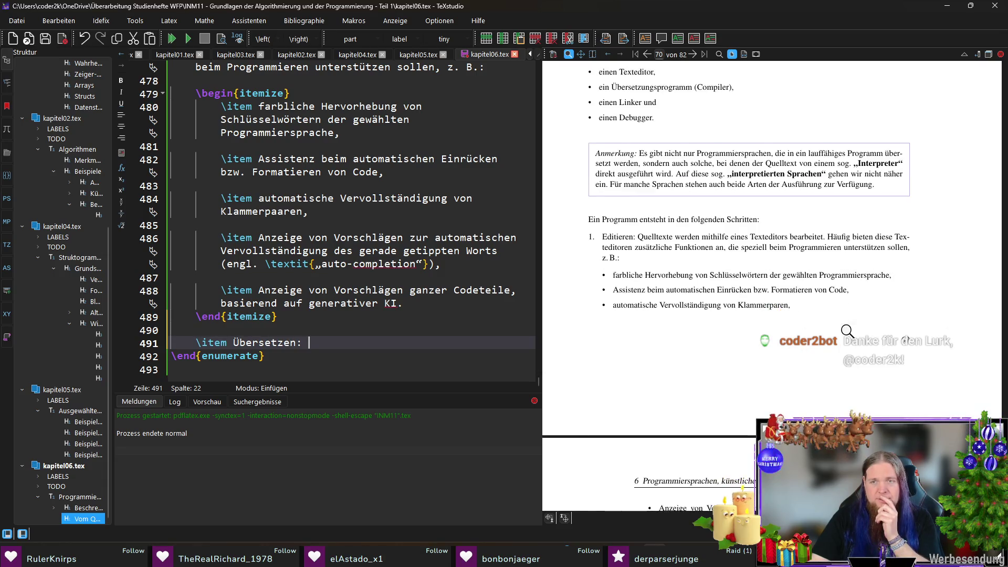
pyautogui.scroll(-1, 848, 331)
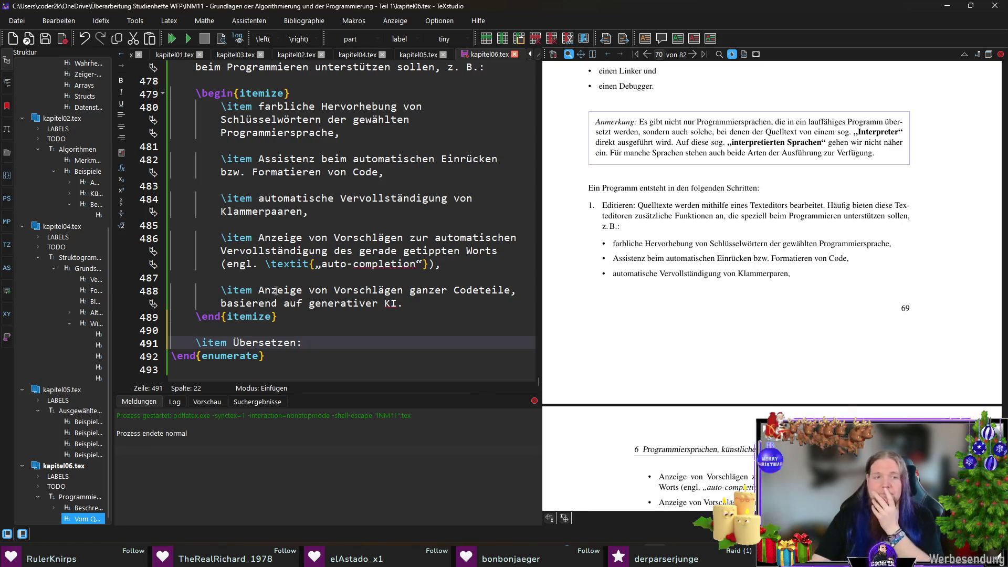
pyautogui.write('Das Übersetzen des ')
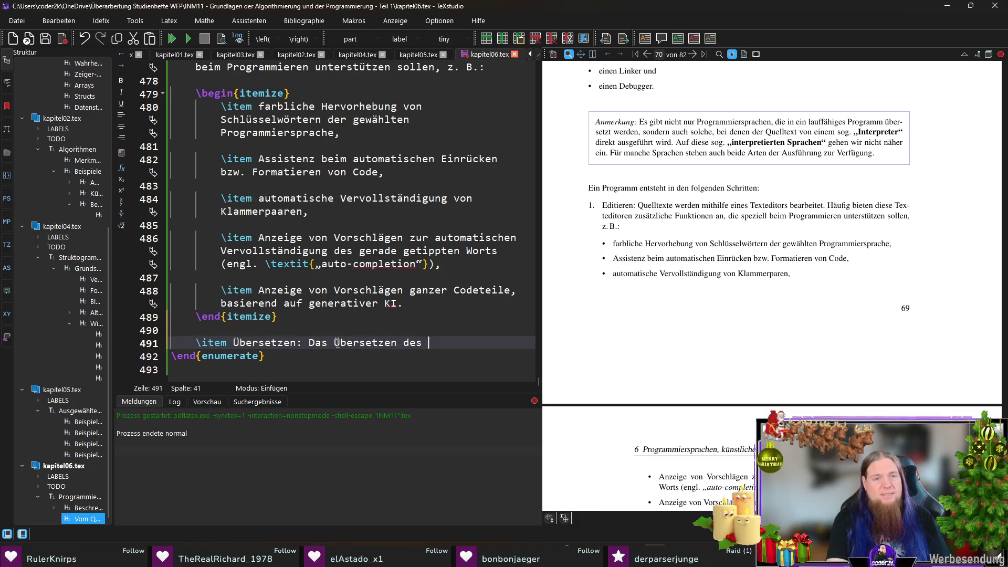
pyautogui.write('Quelltextes erfolgt in mhe')
# Write the Übersetzen description: compilation runs in several phases and compilers are complex tools
pyautogui.press('BackSpace')
pyautogui.press('BackSpace')
pyautogui.write('ehreren Phasen. Compiler sind ')
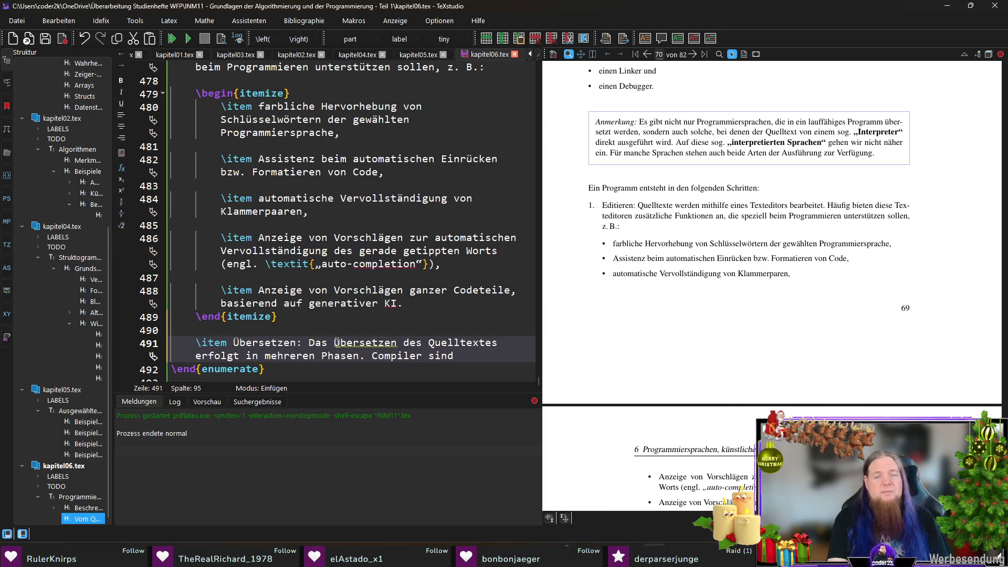
pyautogui.write('sehr komplexe Software-Werkzeuge')
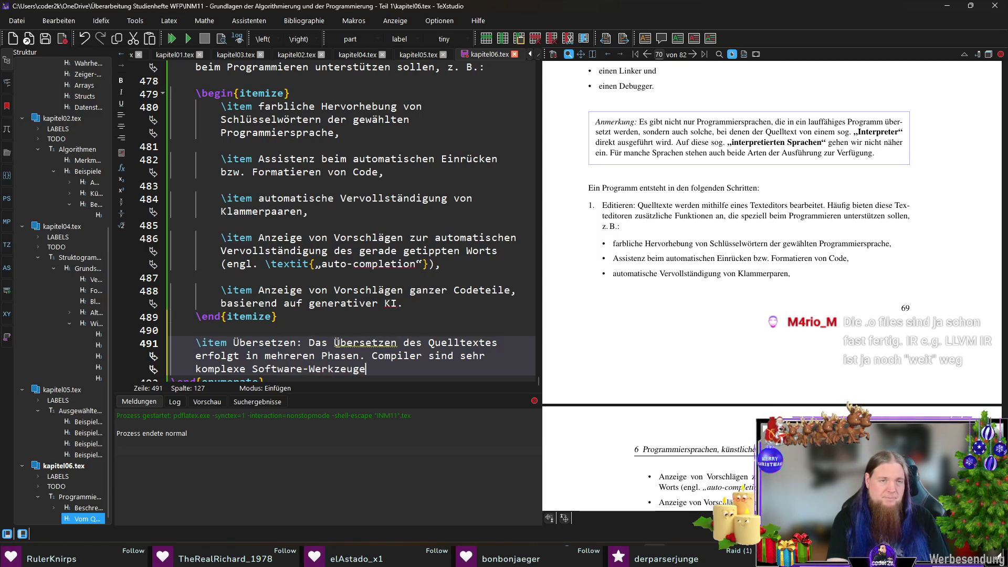
pyautogui.write(' - wir besprechen ')
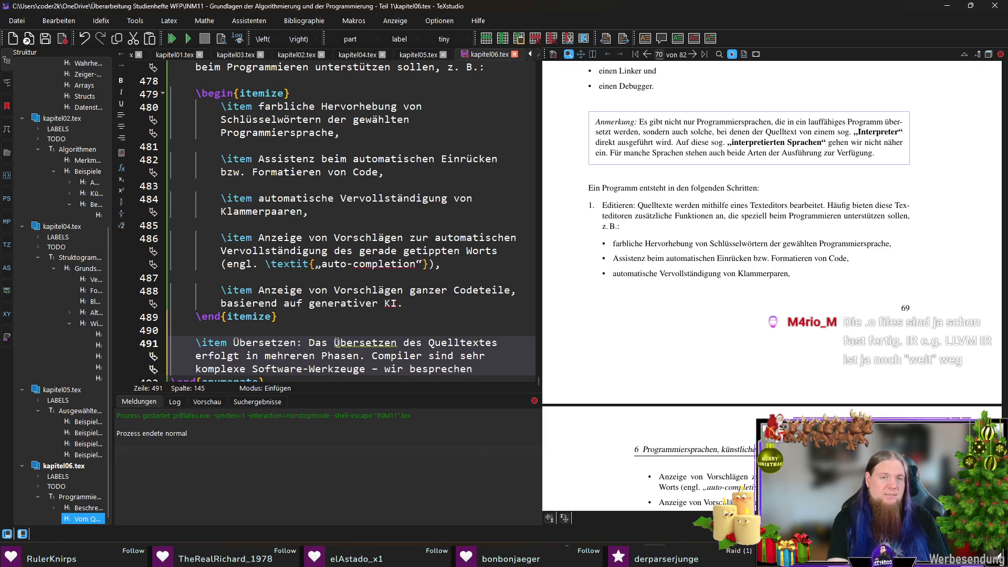
pyautogui.write('den')
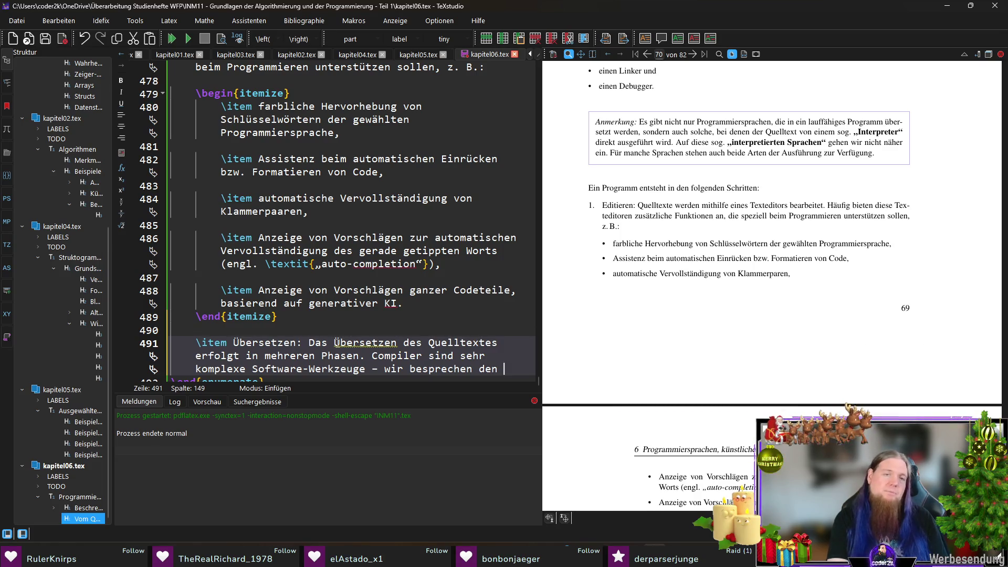
pyautogui.press('BackSpace')
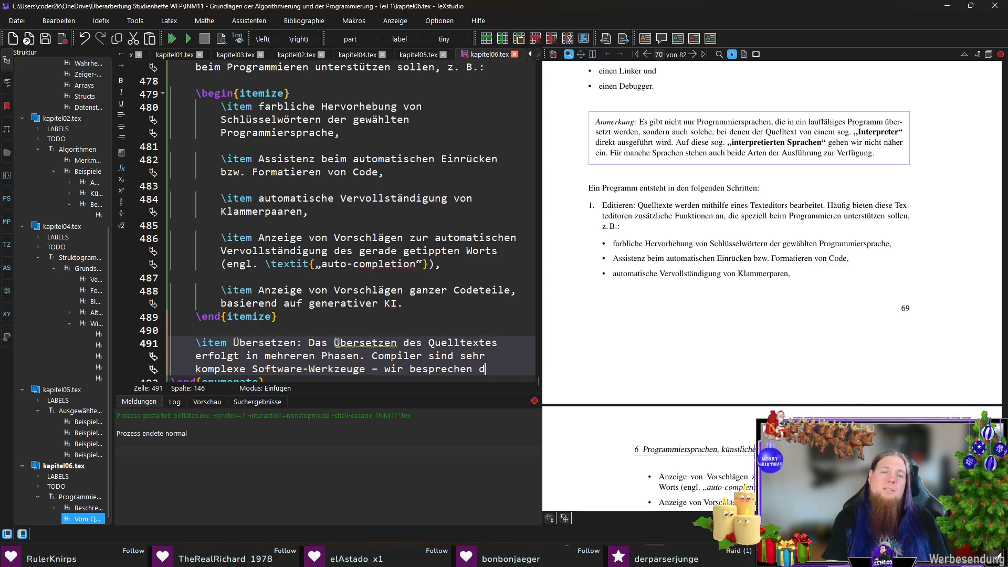
pyautogui.hotkey('ctrl', 'shift', 'Left')
pyautogui.hotkey('ctrl', 'shift', 'Left')
pyautogui.write('gehen darauf')
pyautogui.press('BackSpace')
pyautogui.press('BackSpace')
pyautogui.press('BackSpace')
pyautogui.write('deshalb nur sehr abs')
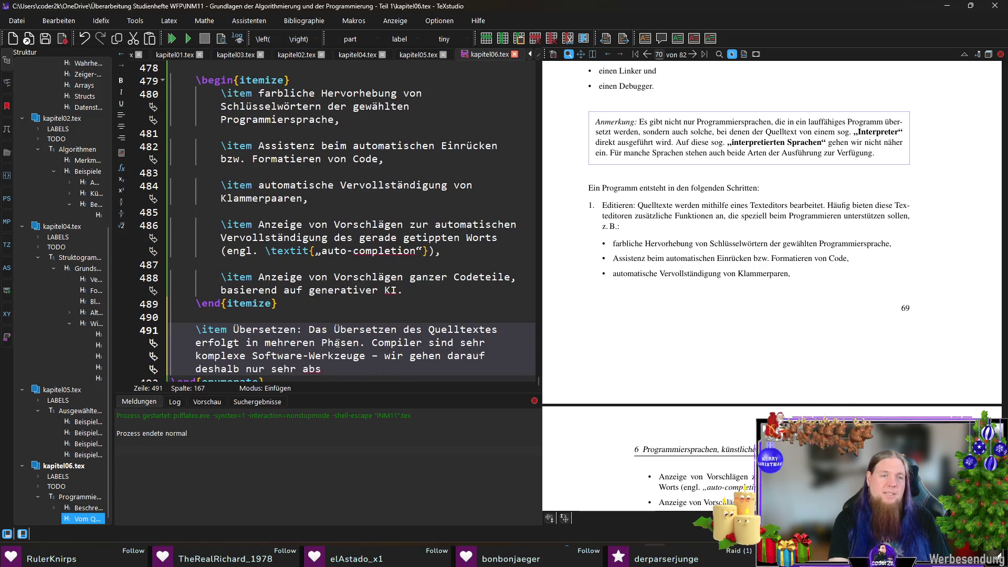
pyautogui.write('trakt ein.')
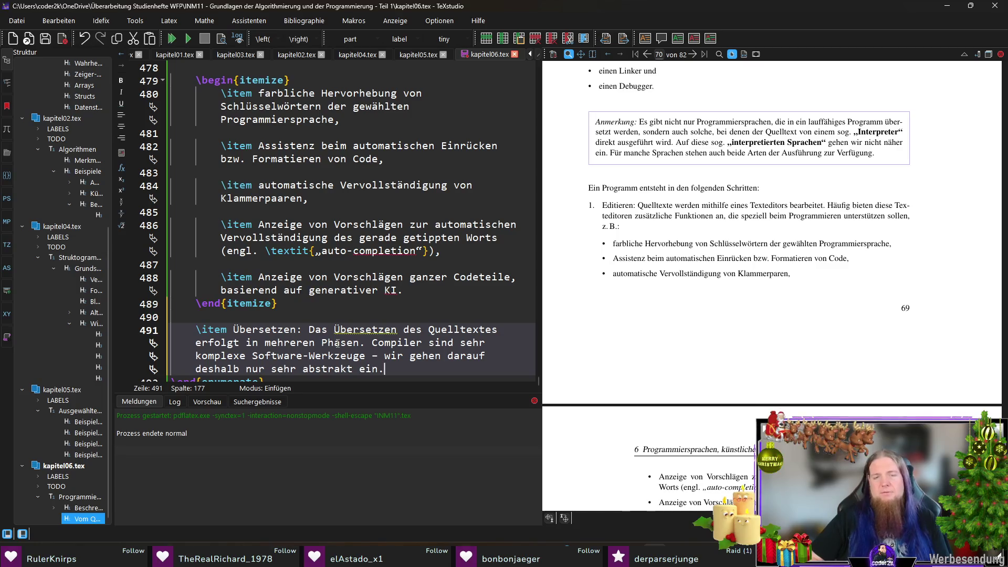
pyautogui.scroll(-1, 376, 312)
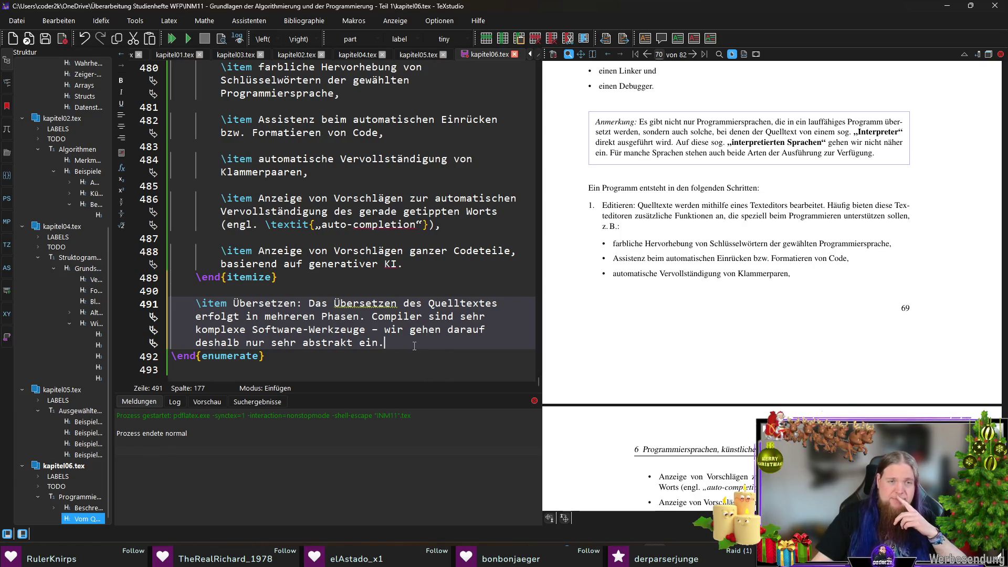
# Reword to 'auf den Übersetzungsvorgang', add the lead-in to the translation steps, and begin a nested itemize
pyautogui.click(450, 334)
pyautogui.press('Delete')
pyautogui.press('Delete')
pyautogui.press('Delete')
pyautogui.write('auf den Übersetzungsvorgang')
pyautogui.press('End')
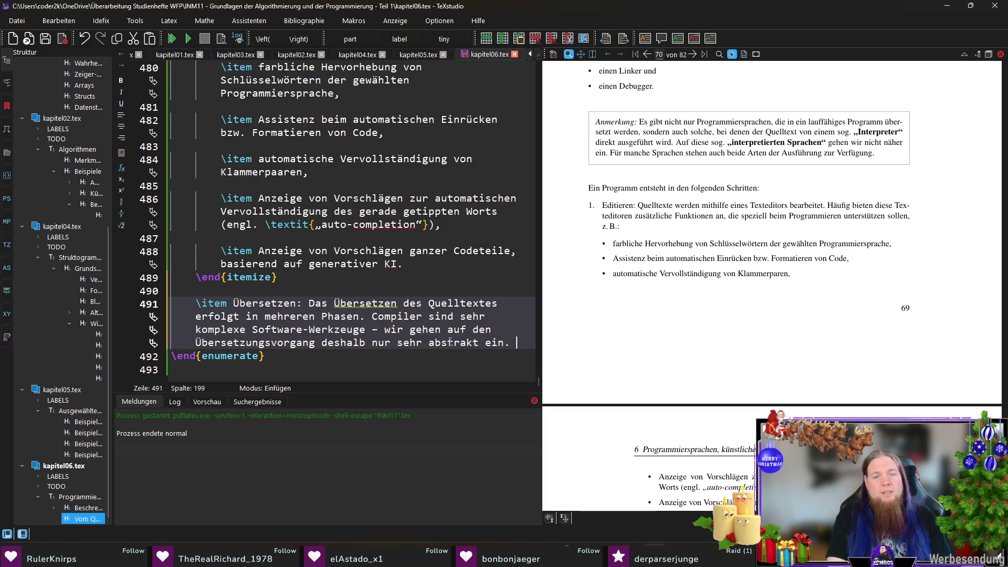
pyautogui.write('Grundsätzlich sind mindestens die folgenden Schritte ')
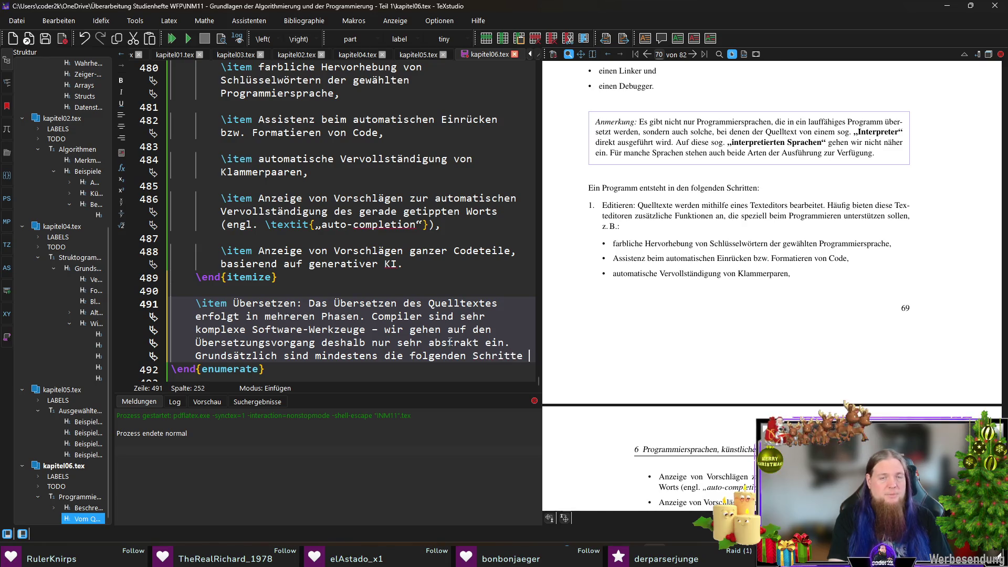
pyautogui.write('Teil der Übersetzun')
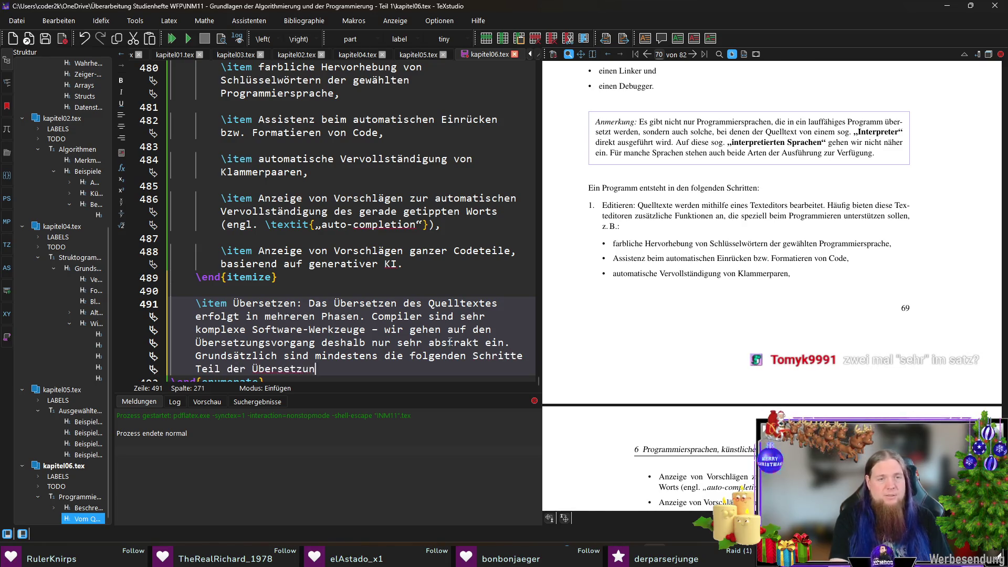
pyautogui.write('g:')
pyautogui.press('Return')
pyautogui.press('Return')
pyautogui.write('\x08egin{item')
pyautogui.press('Return')
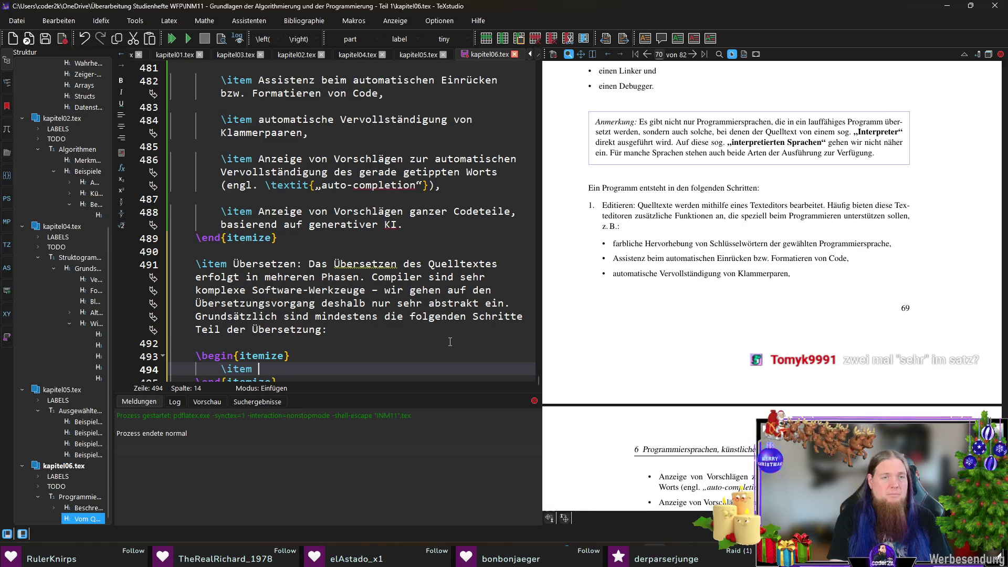
pyautogui.write('xikalische Analyse (')
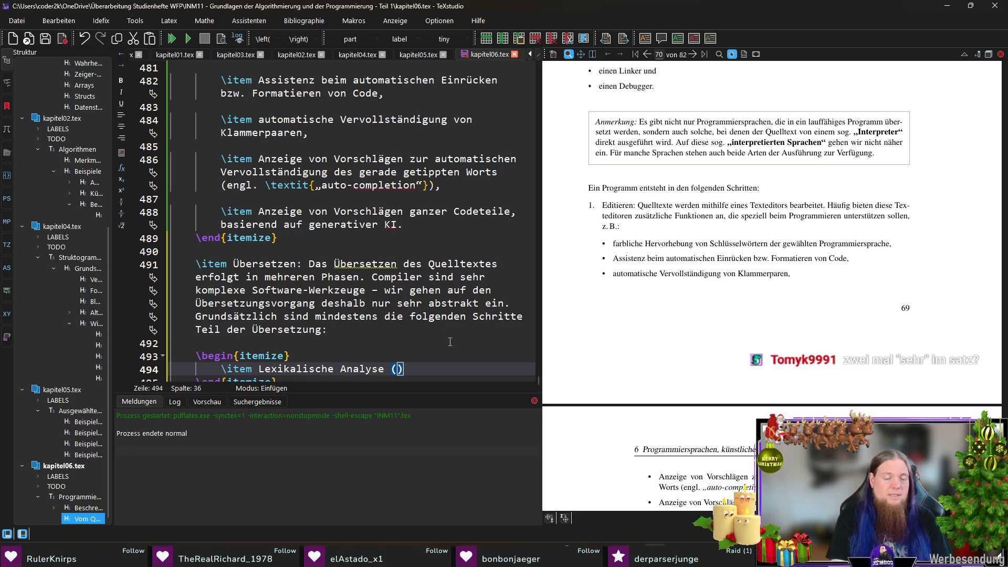
pyautogui.write('über')
# Write the first phase item 'Lexikalische Analyse': source text becomes tokens in the scanner phase
pyautogui.press('BackSpace')
pyautogui.press('BackSpace')
pyautogui.press('BackSpace')
pyautogui.press('BackSpace')
pyautogui.write('Überführung ')
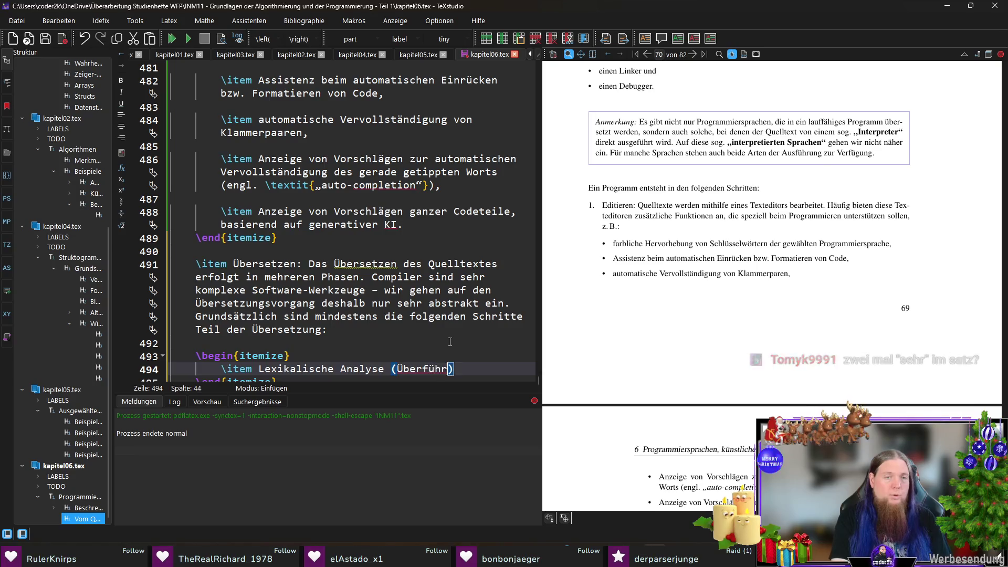
pyautogui.write('des Quelltextes in eine')
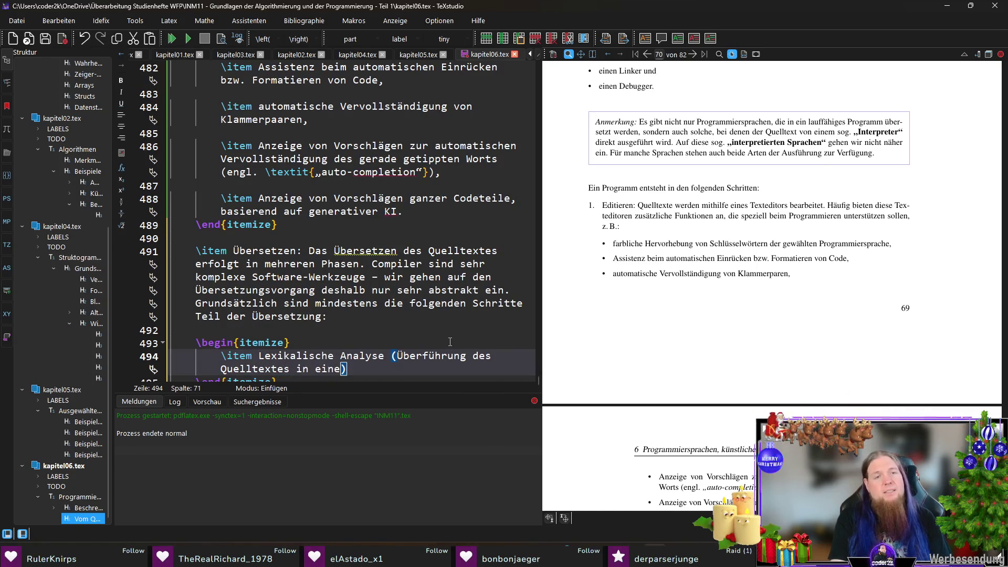
pyautogui.write(' Folge aus Tokens')
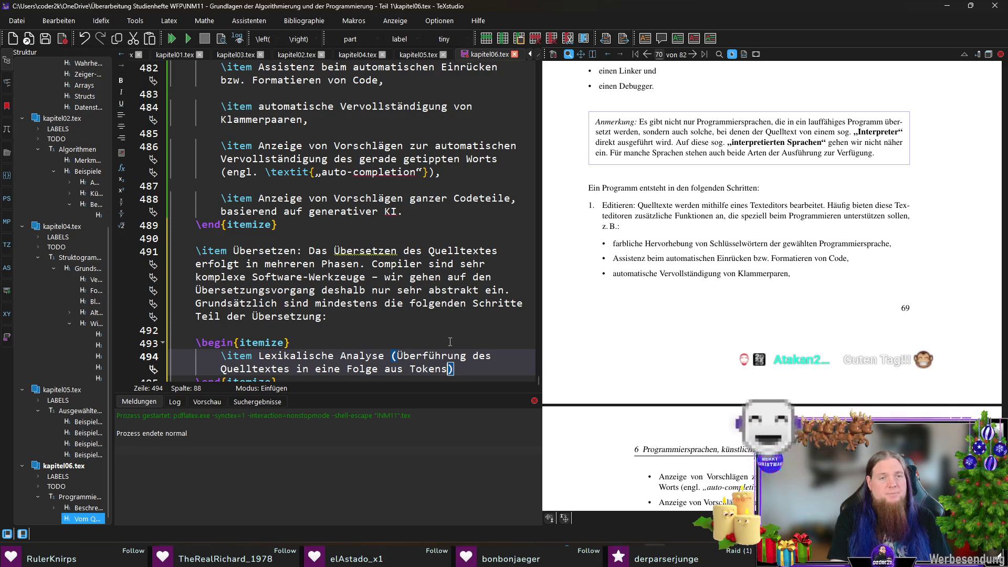
pyautogui.write(') ')
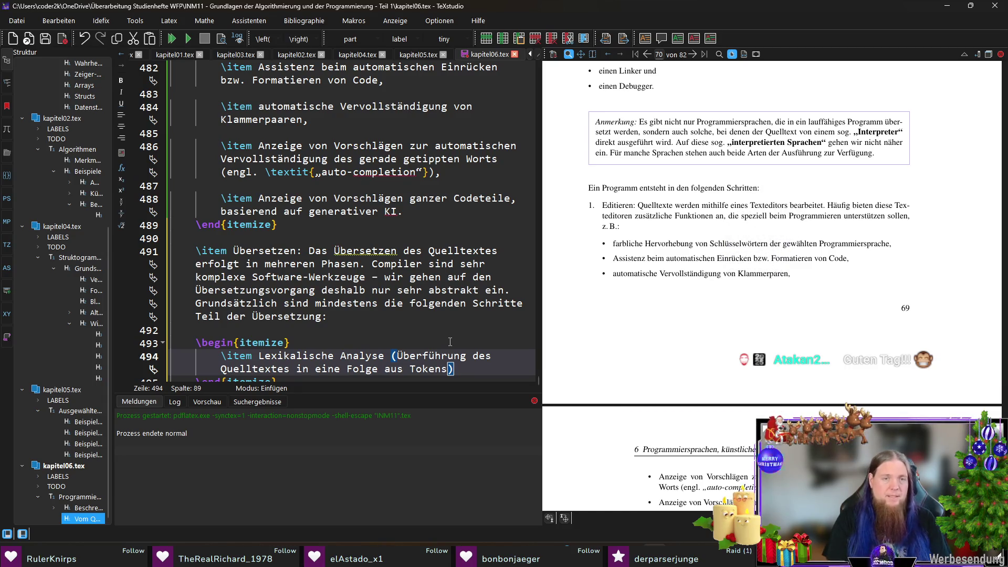
pyautogui.write('– das ist die Scanner-Phase')
pyautogui.press('Return')
pyautogui.press('Return')
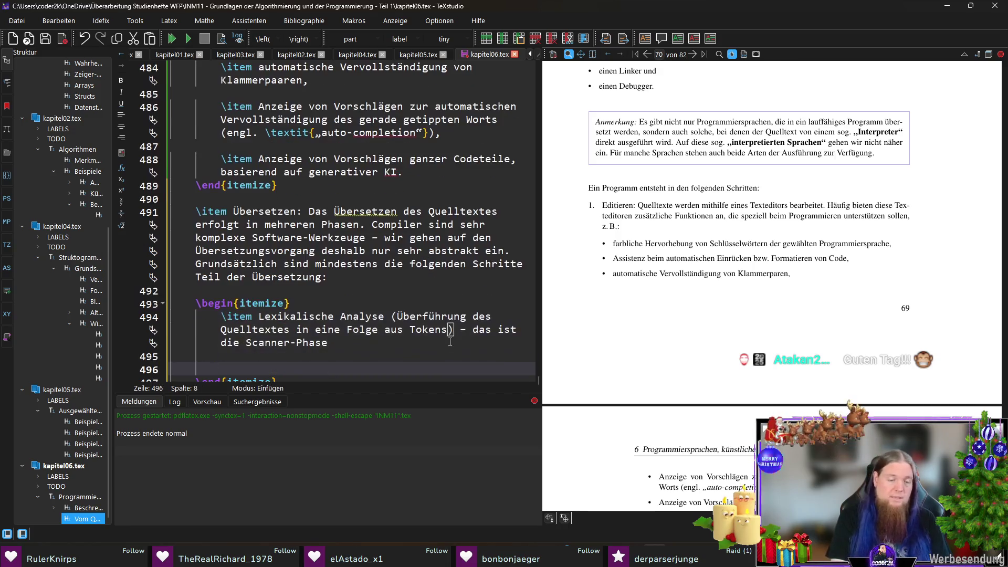
pyautogui.write('\\item')
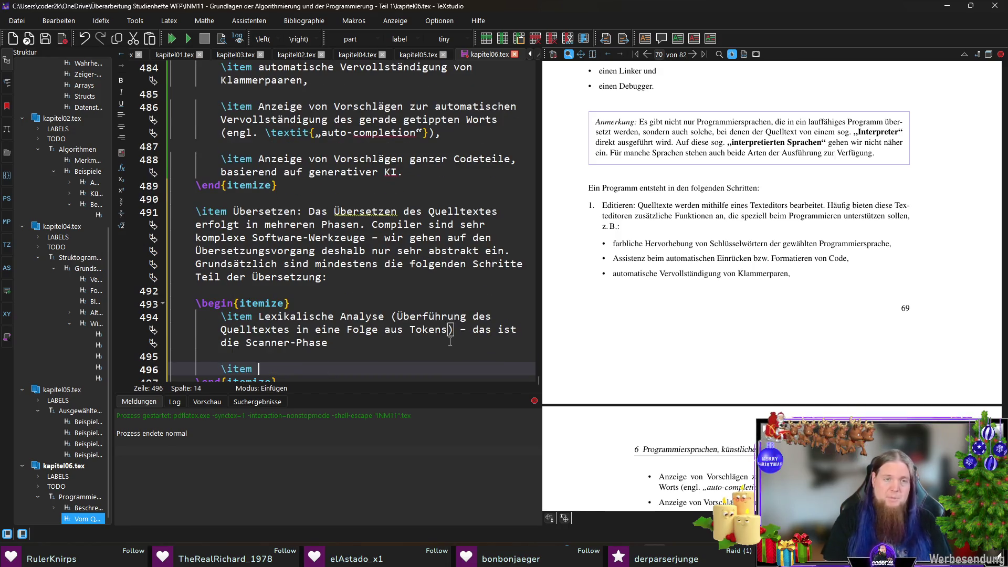
pyautogui.scroll(-1, 400, 331)
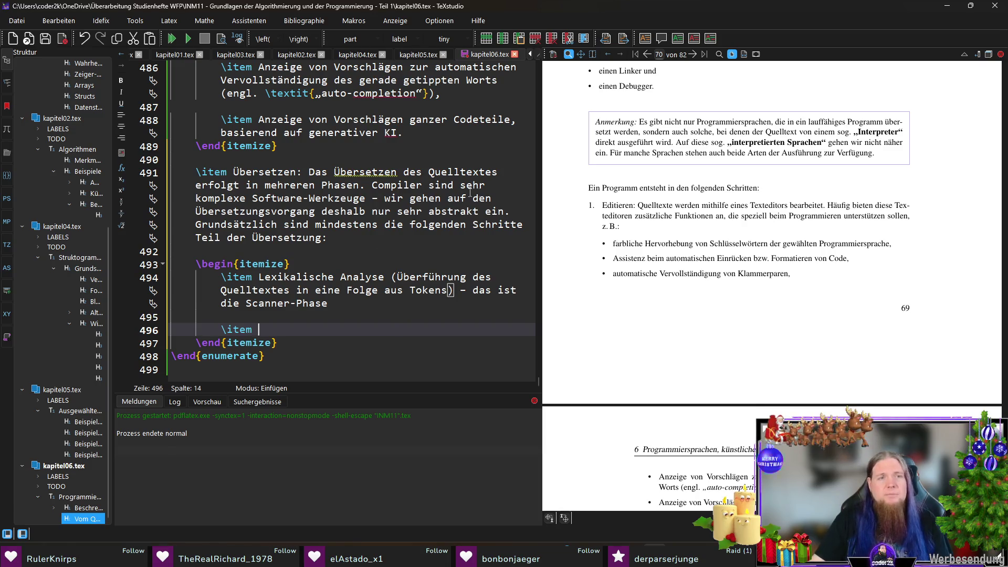
# Delete the duplicate 'sehr' from line 491 and return to the empty second phase item
pyautogui.doubleClick(405, 212)
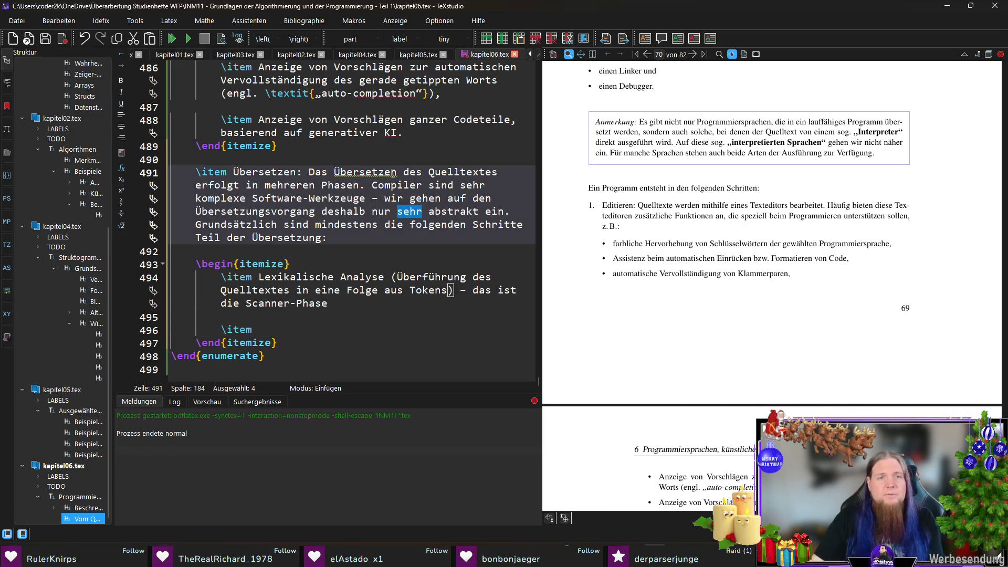
pyautogui.press('Delete')
pyautogui.press('Delete')
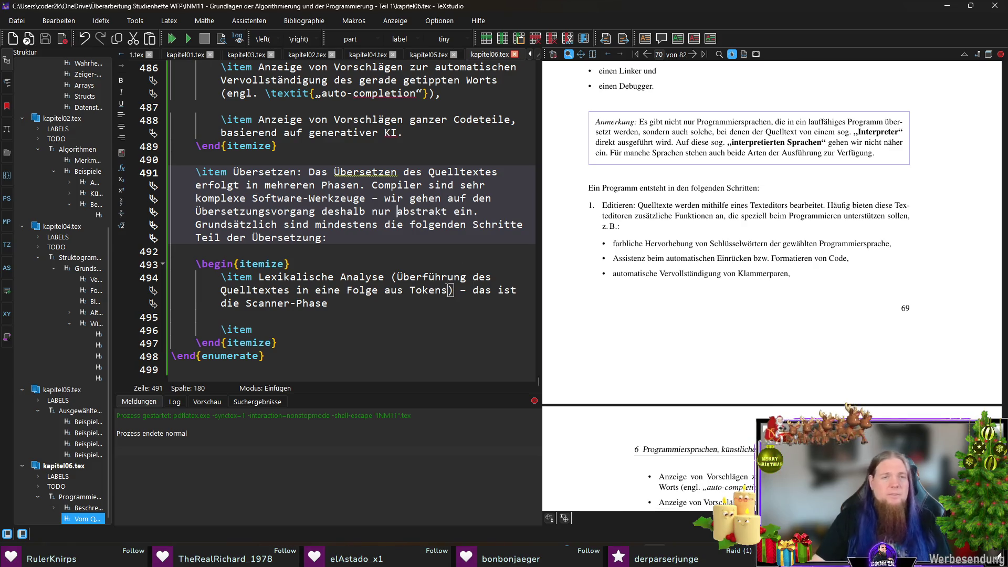
pyautogui.click(326, 329)
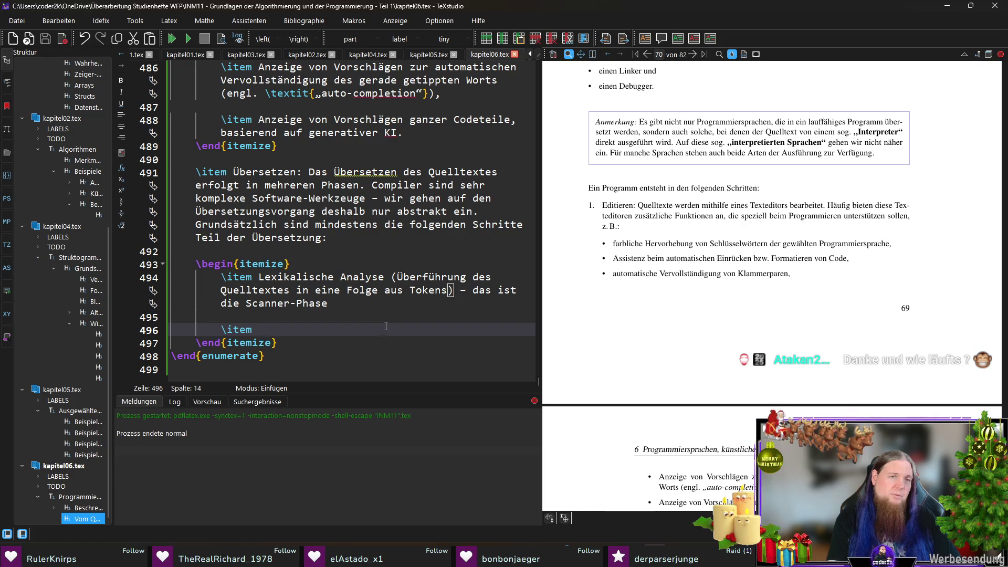
pyautogui.write('Prüfung der')
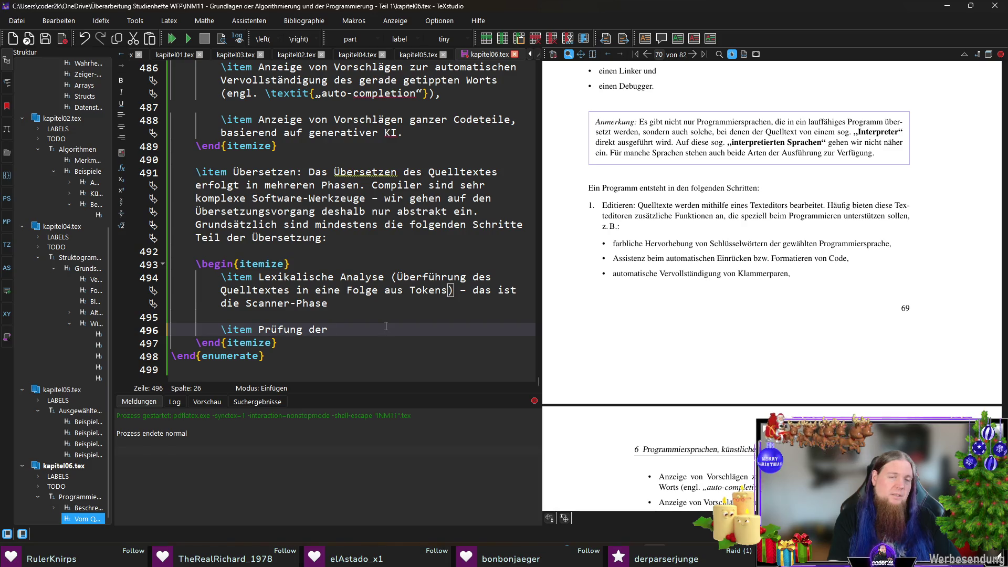
pyautogui.write(' Tokensequenz')
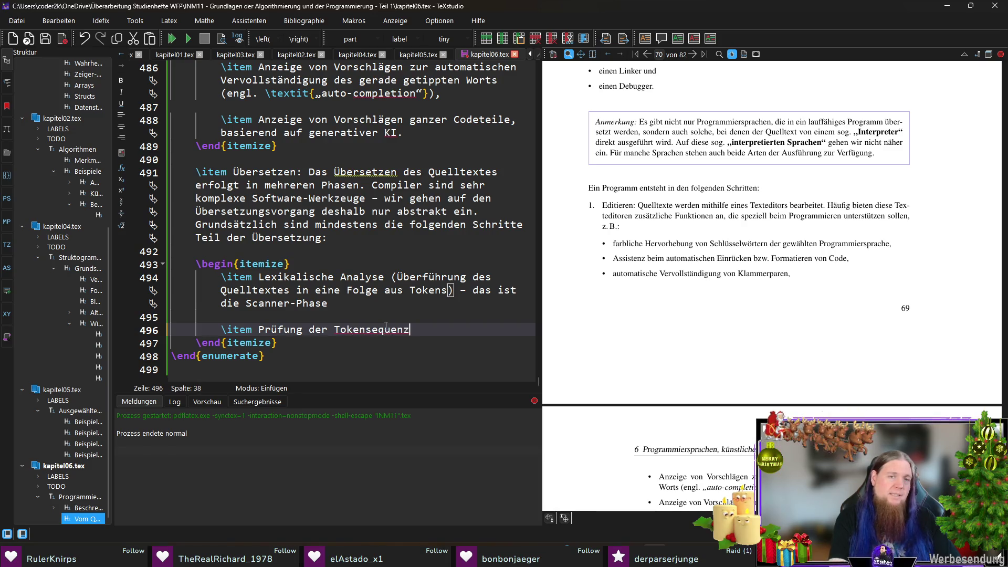
pyautogui.write(' auf syntaktische')
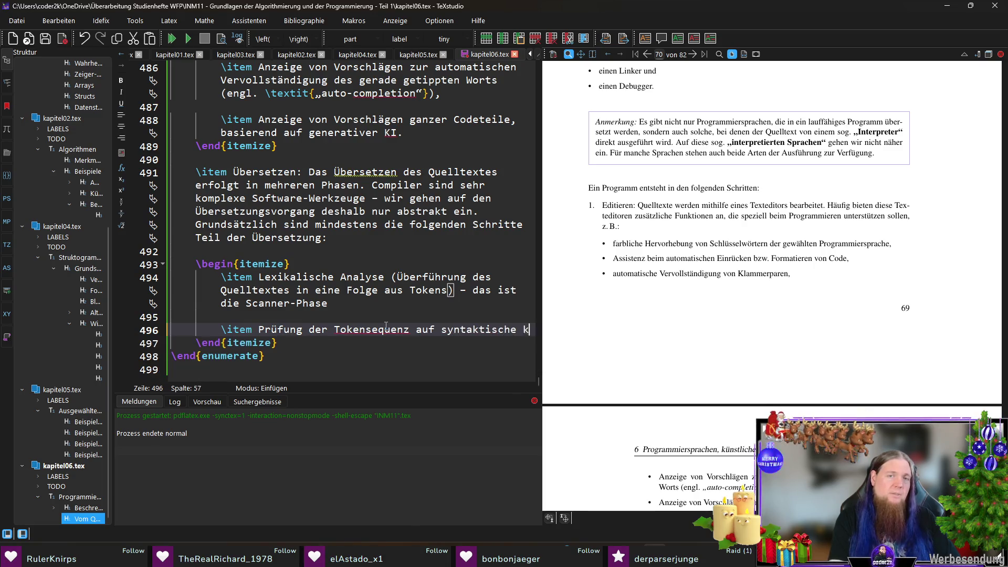
pyautogui.write(' Korrektheit - hierbei baut der Compiler eine oder mehrere interne Datenstrukturen auf, ')
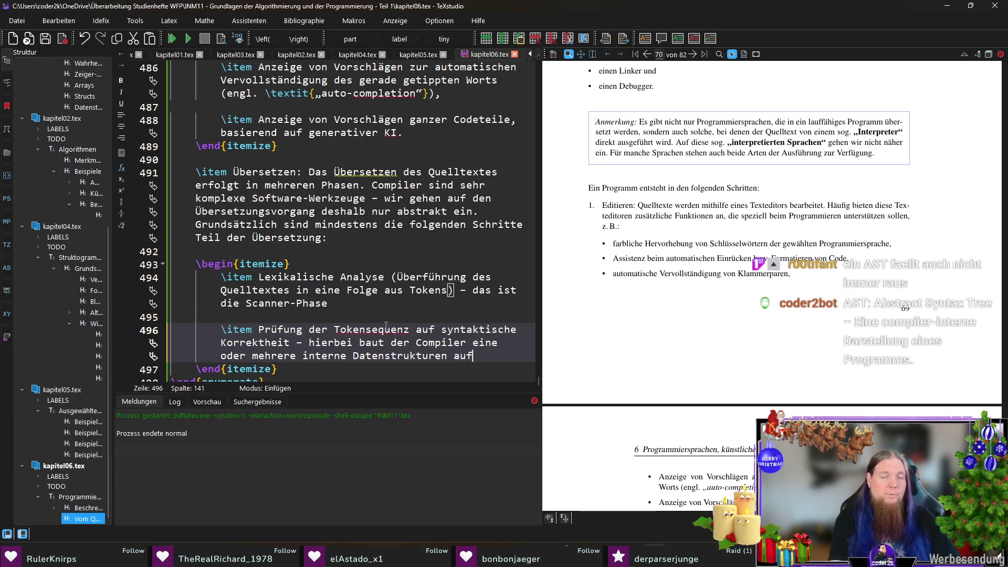
pyautogui.write('die das Programm i')
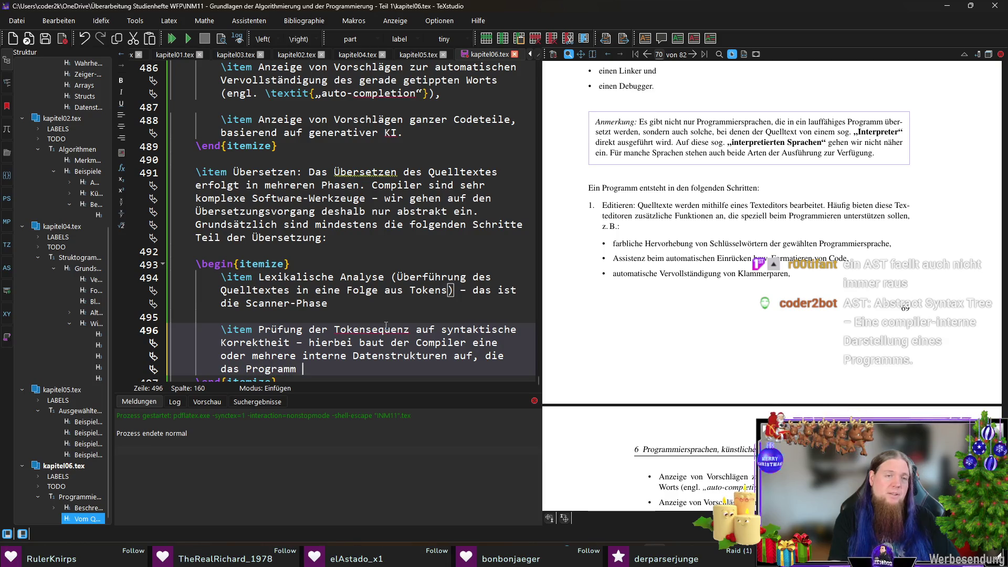
pyautogui.write('n einer abstrakten Art ge')
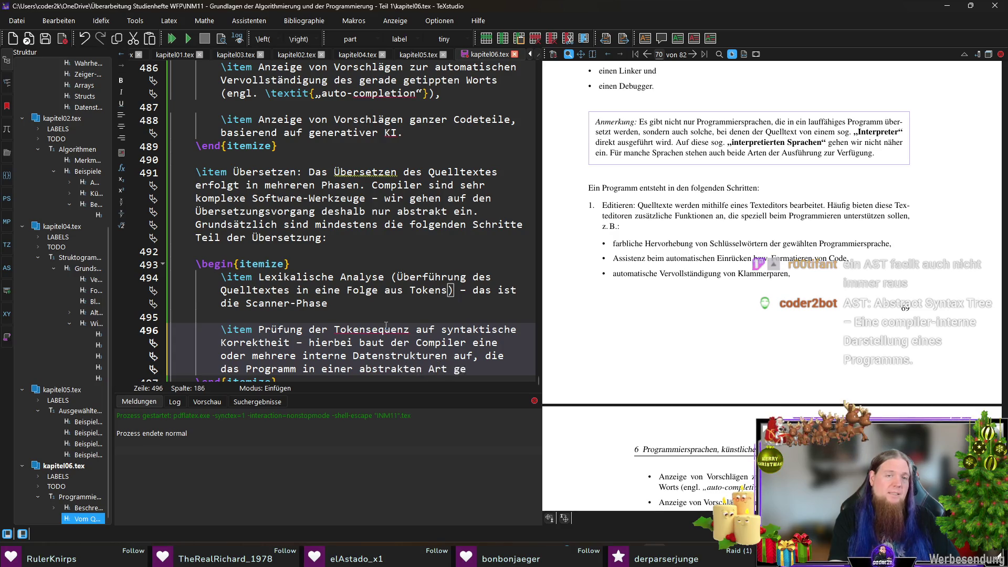
pyautogui.press('BackSpace')
pyautogui.press('BackSpace')
pyautogui.write('repräsentie')
pyautogui.write('ren')
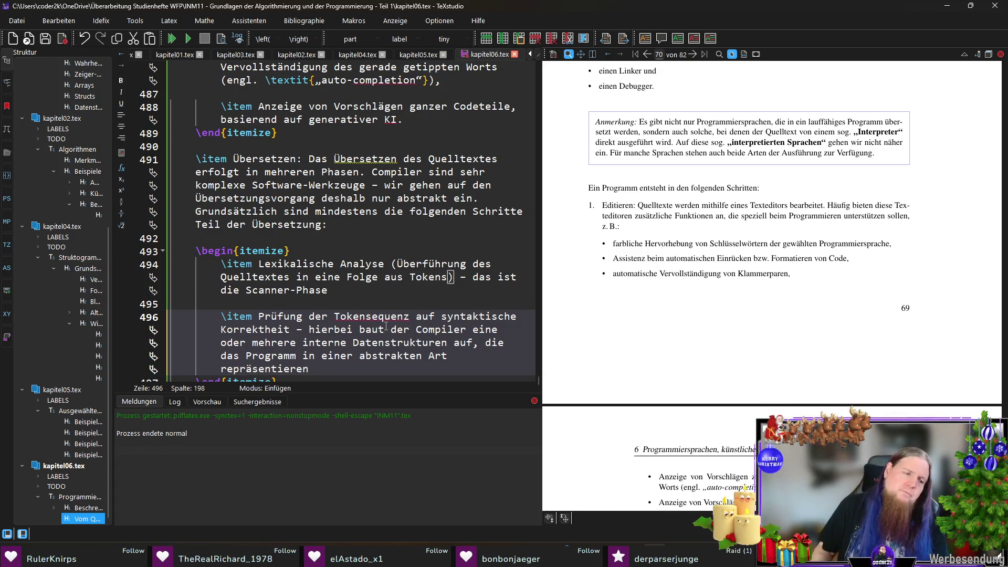
pyautogui.scroll(-1, 353, 288)
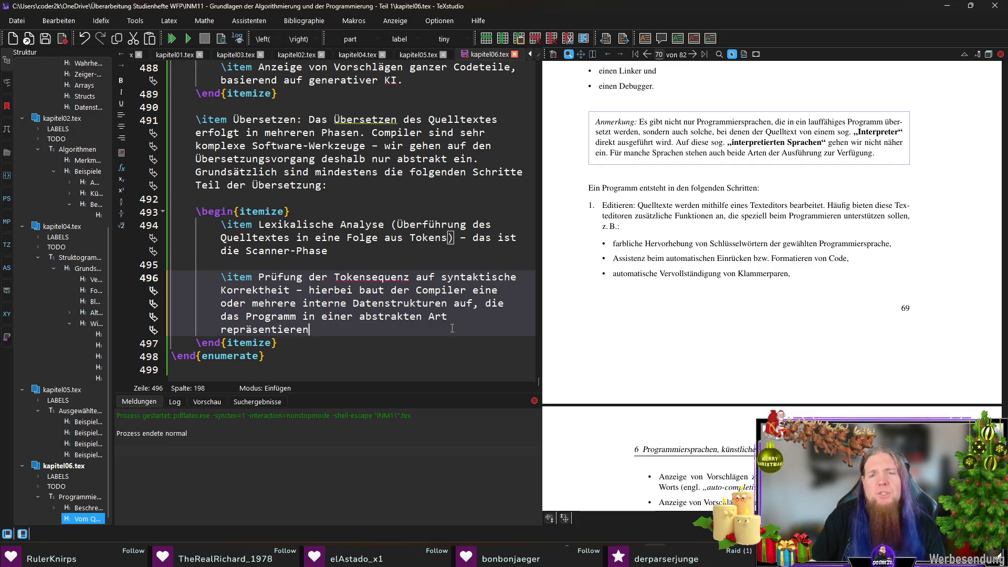
pyautogui.scroll(-3, 794, 285)
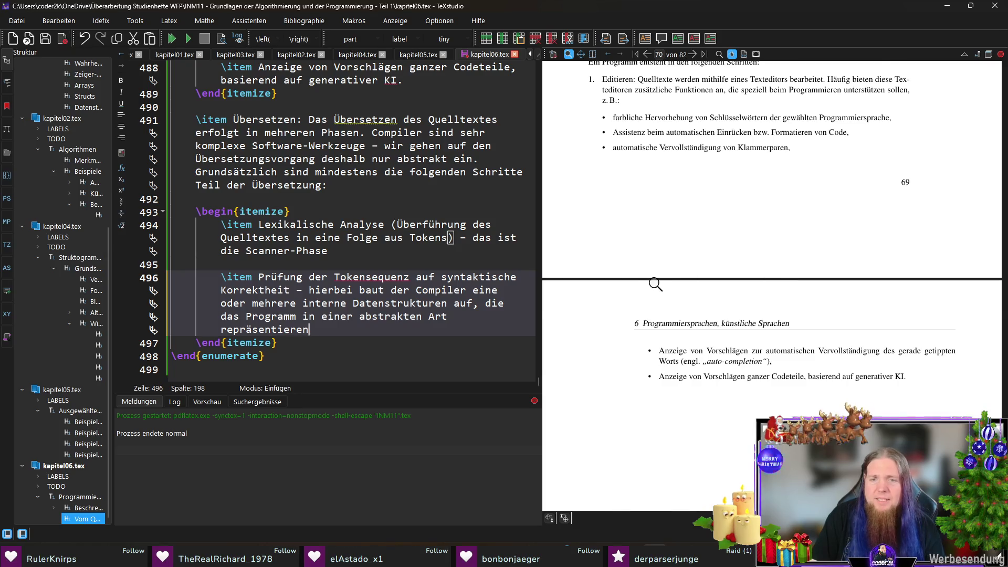
pyautogui.scroll(1, 656, 283)
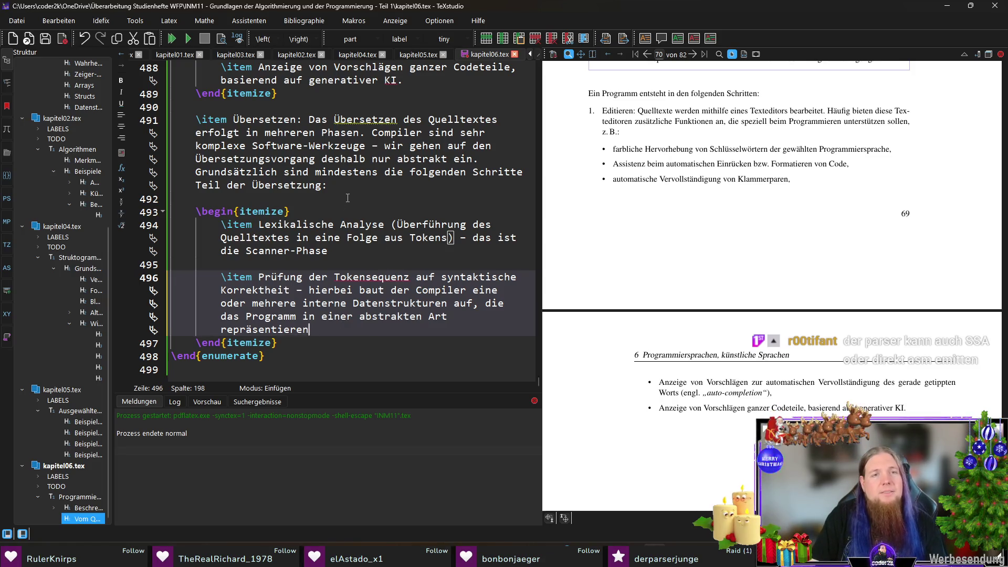
# Replace 'Grundsätzlich' with 'I. d. R.' in the intro sentence, then return to the second phase item
pyautogui.doubleClick(328, 172)
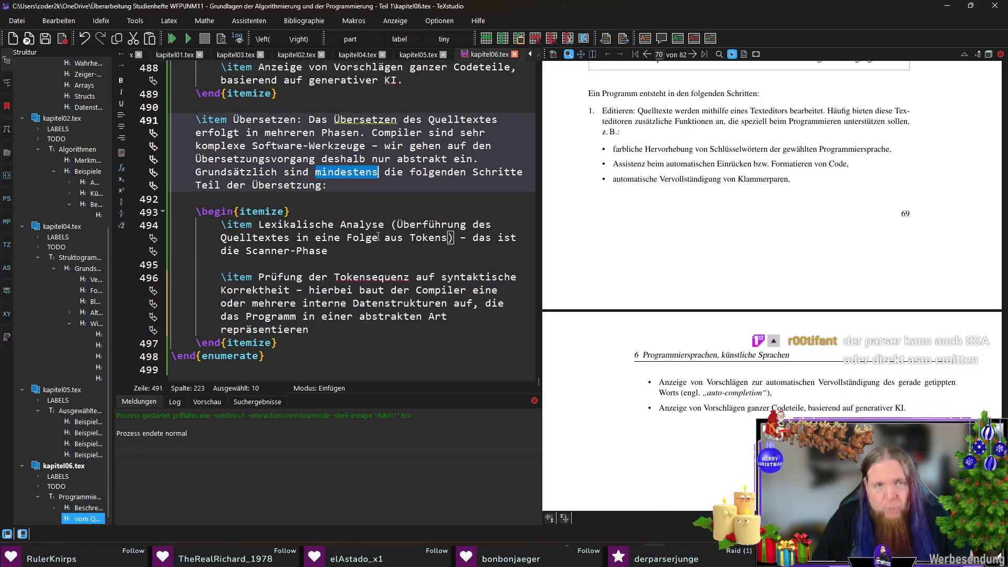
pyautogui.press('Left')
pyautogui.hotkey('ctrl', 'Left')
pyautogui.hotkey('ctrl', 'shift', 'Left')
pyautogui.write('I.')
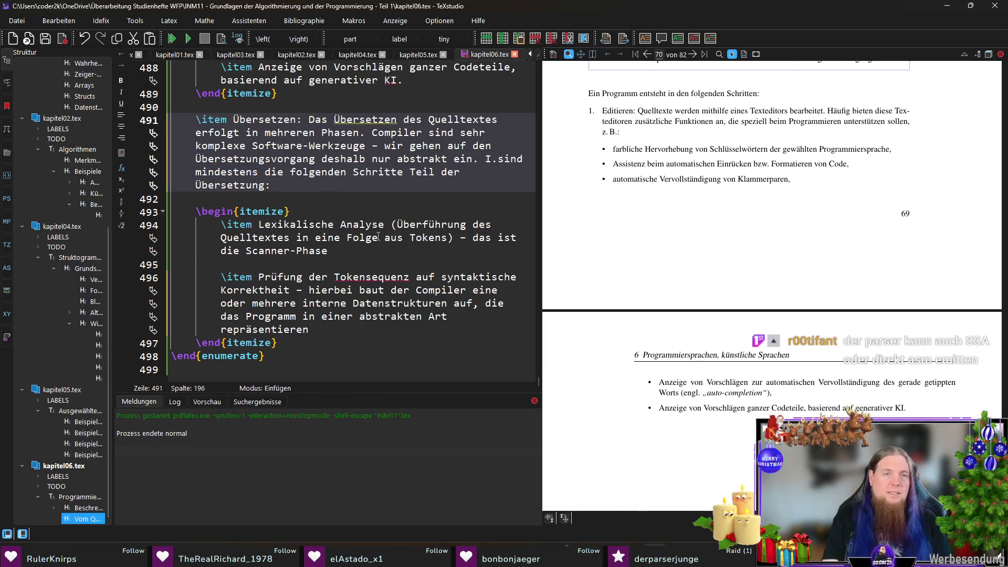
pyautogui.write(' d.')
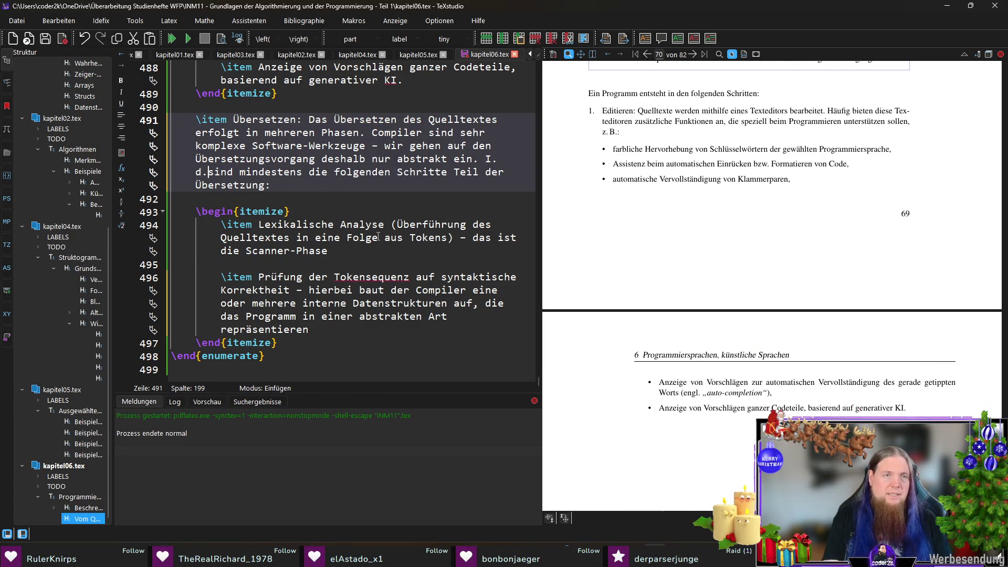
pyautogui.write(' R.')
pyautogui.hotkey('ctrl', 'Right')
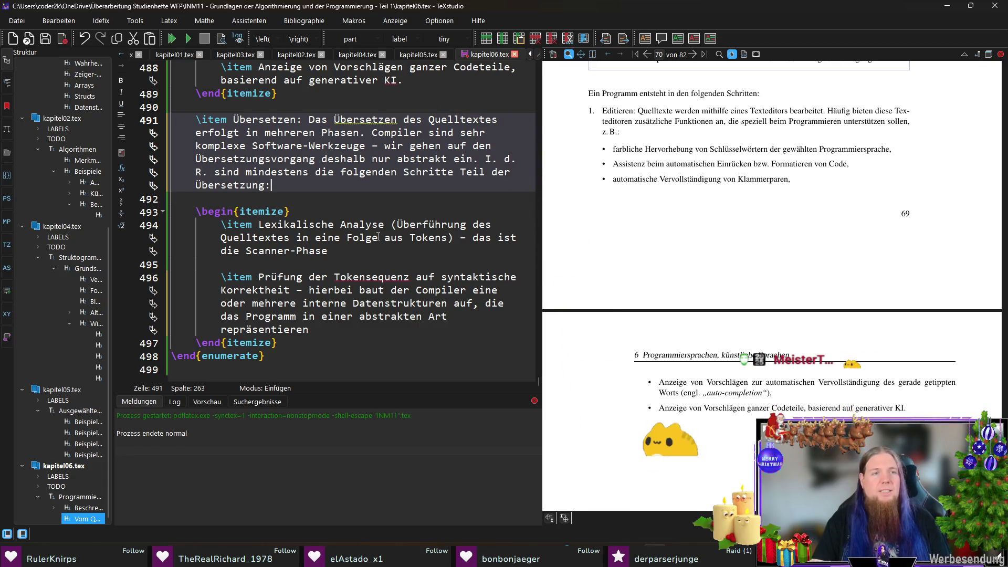
pyautogui.press('End')
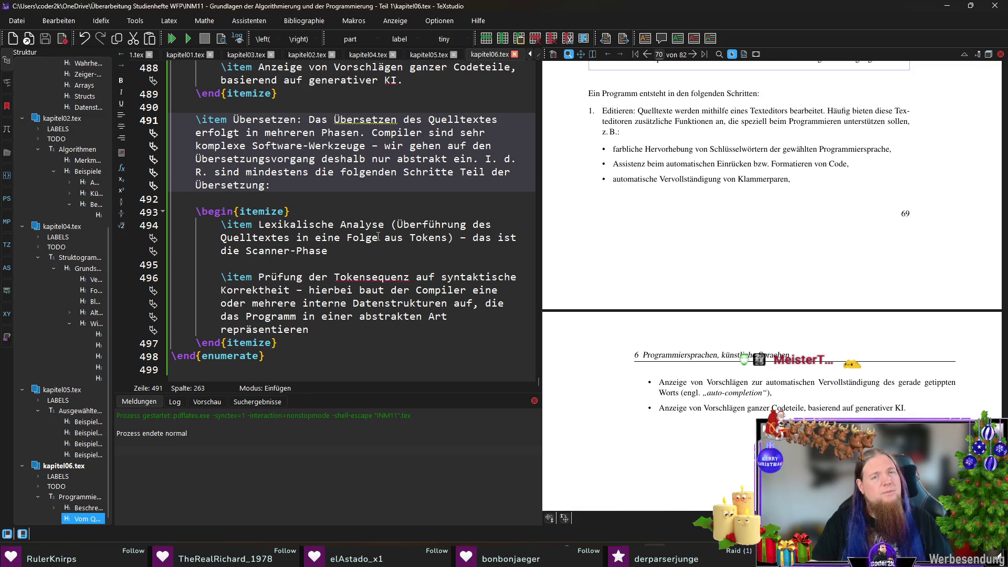
pyautogui.click(348, 329)
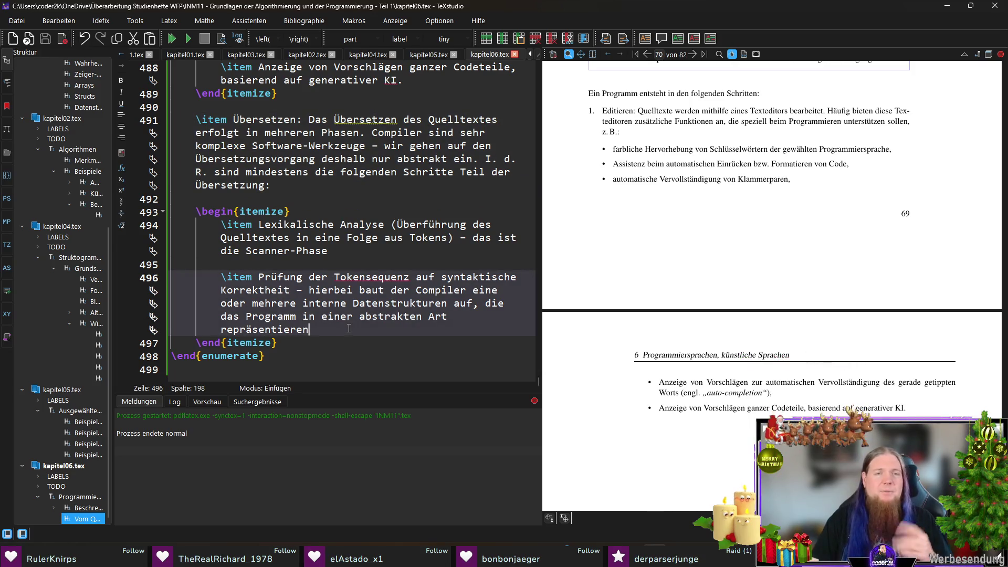
# Add the third phase 'Code-Erzeugung' producing processor-executable machine code, and save the chapter
pyautogui.press('Return')
pyautogui.press('Return')
pyautogui.write('\\item ')
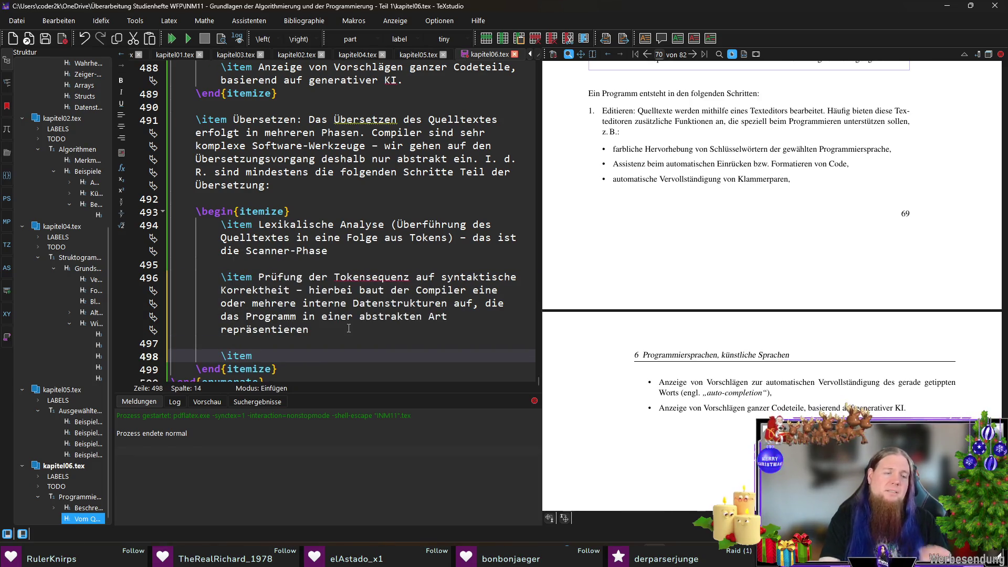
pyautogui.write('Code-Erzeugung -')
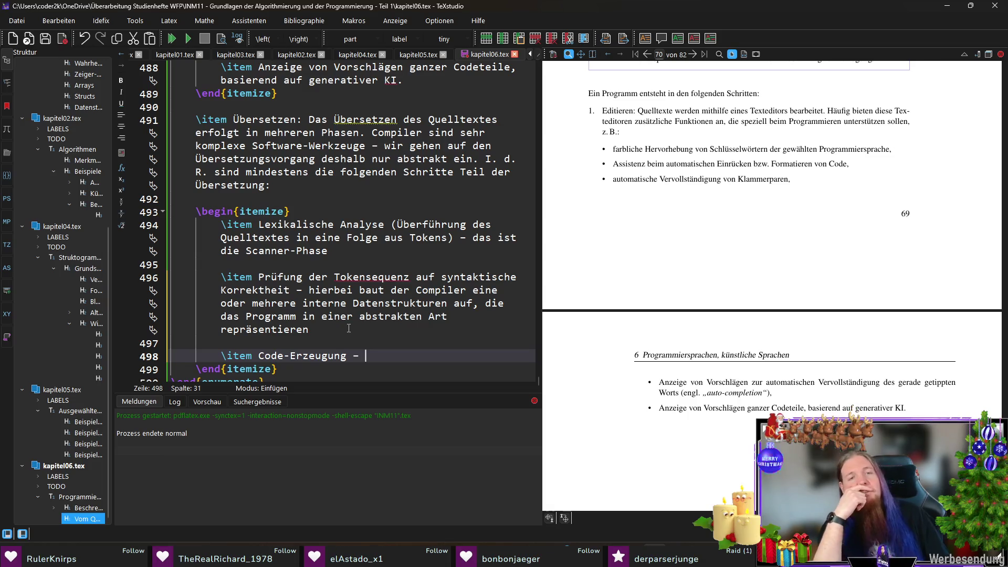
pyautogui.write('mithilfe der aufgebauten Datenstrukturen wird für de')
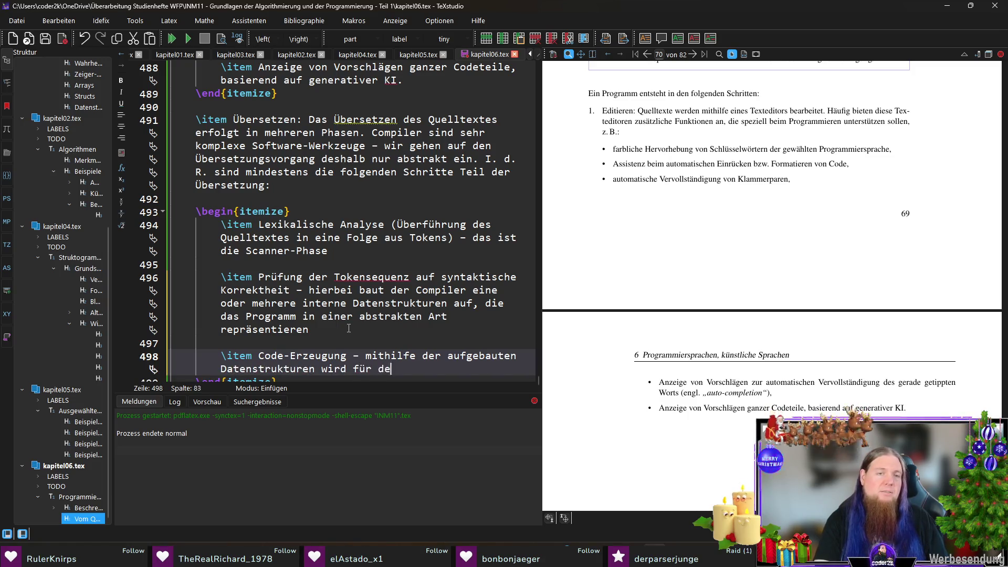
pyautogui.write('r ver')
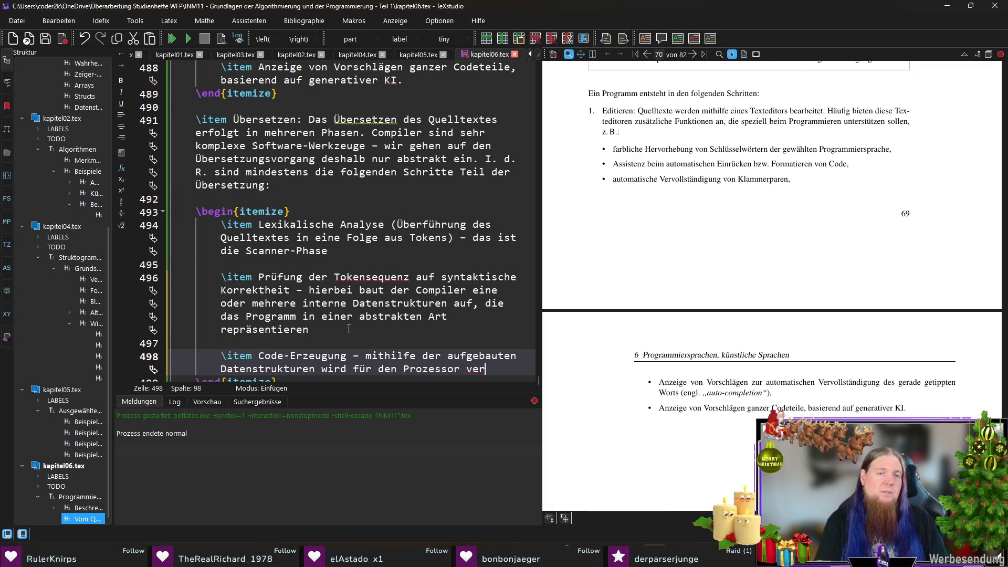
pyautogui.press('BackSpace')
pyautogui.press('BackSpace')
pyautogui.press('BackSpace')
pyautogui.write('ausführbar')
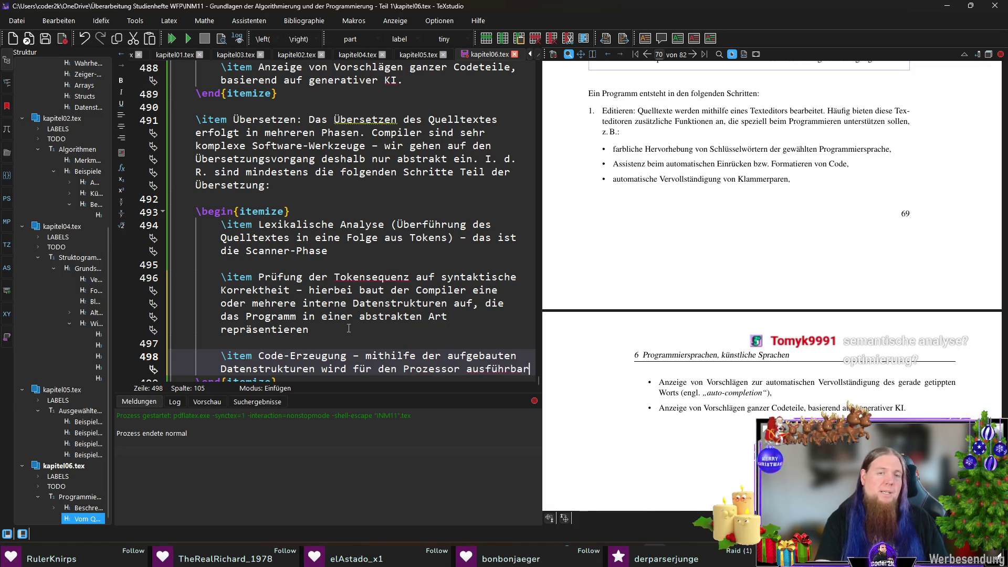
pyautogui.write('er Maaschine')
pyautogui.press('BackSpace')
pyautogui.press('BackSpace')
pyautogui.press('BackSpace')
pyautogui.write('schinencode erstellt')
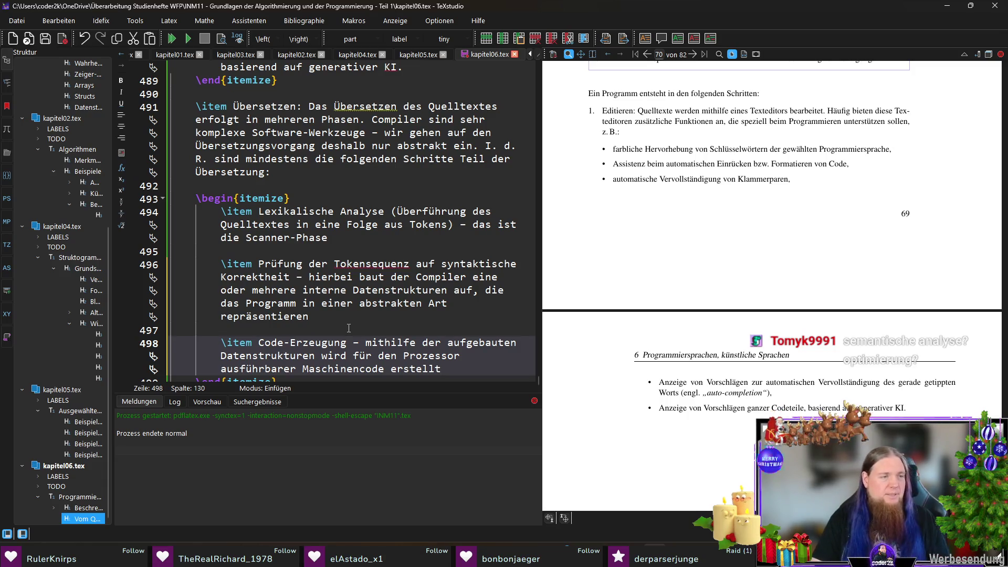
pyautogui.hotkey('ctrl', 's')
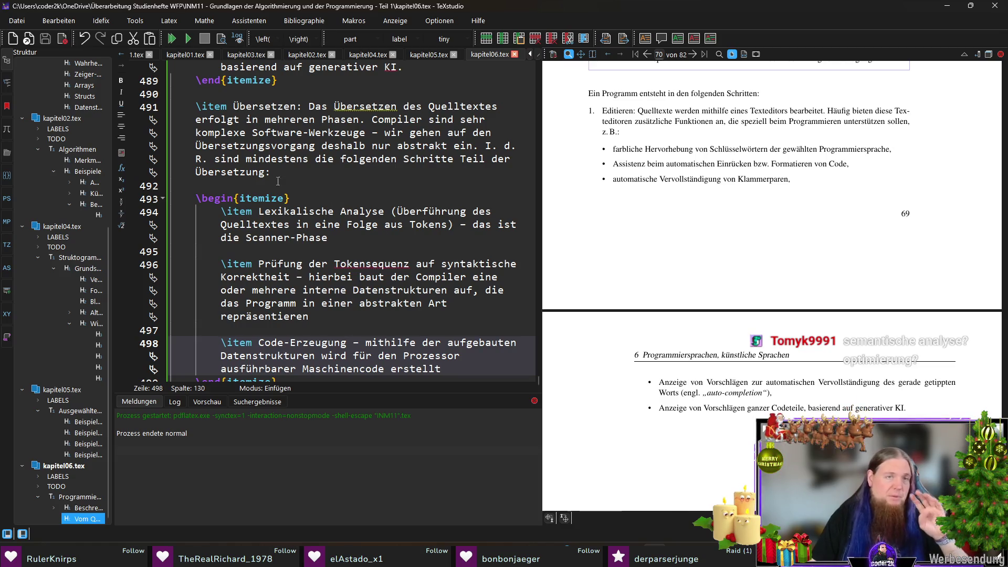
pyautogui.click(247, 159)
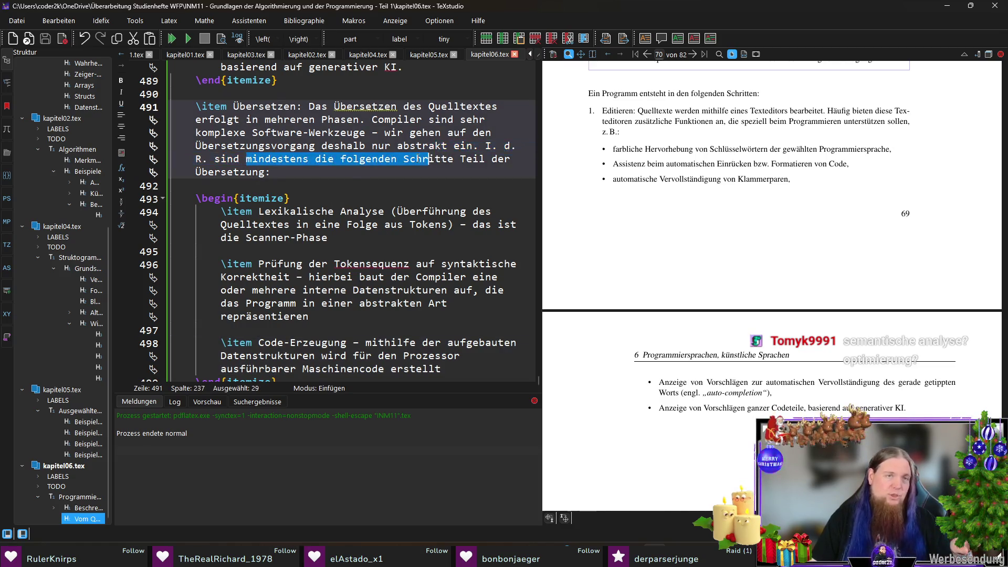
# Review the itemize block, selecting and deselecting the first two phase items
pyautogui.click(362, 187)
pyautogui.scroll(-1, 361, 203)
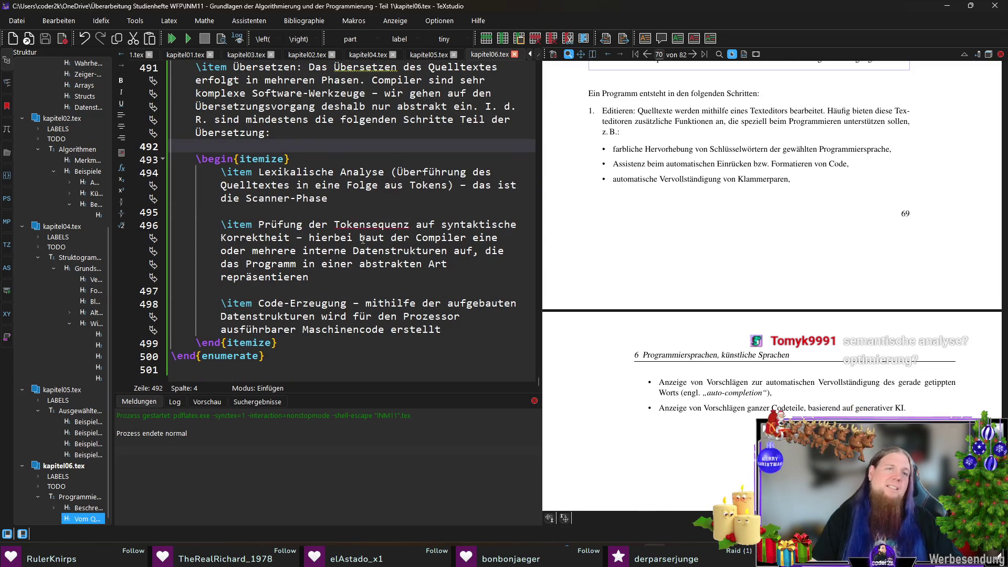
pyautogui.click(316, 349)
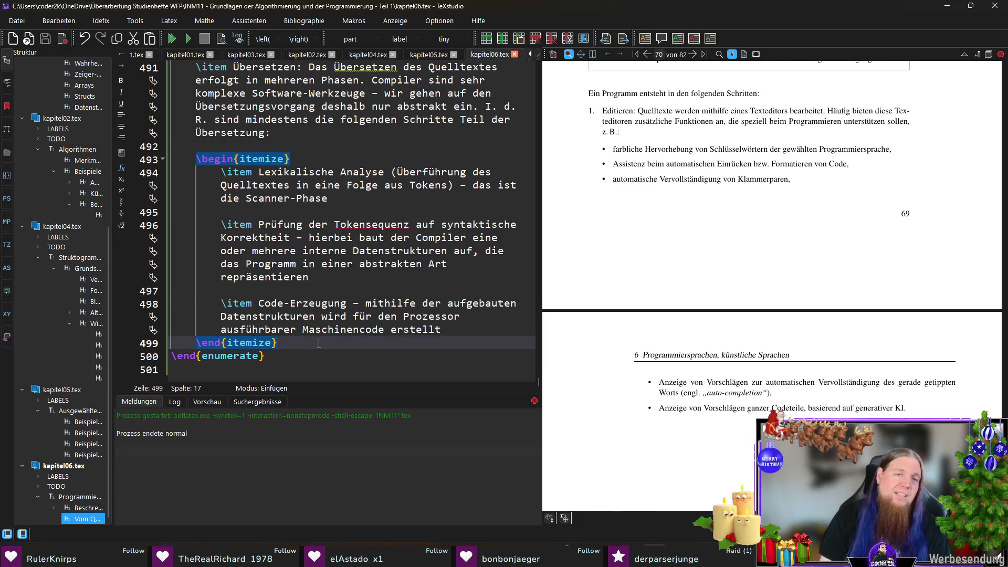
pyautogui.moveTo(320, 275); pyautogui.dragTo(171, 172)
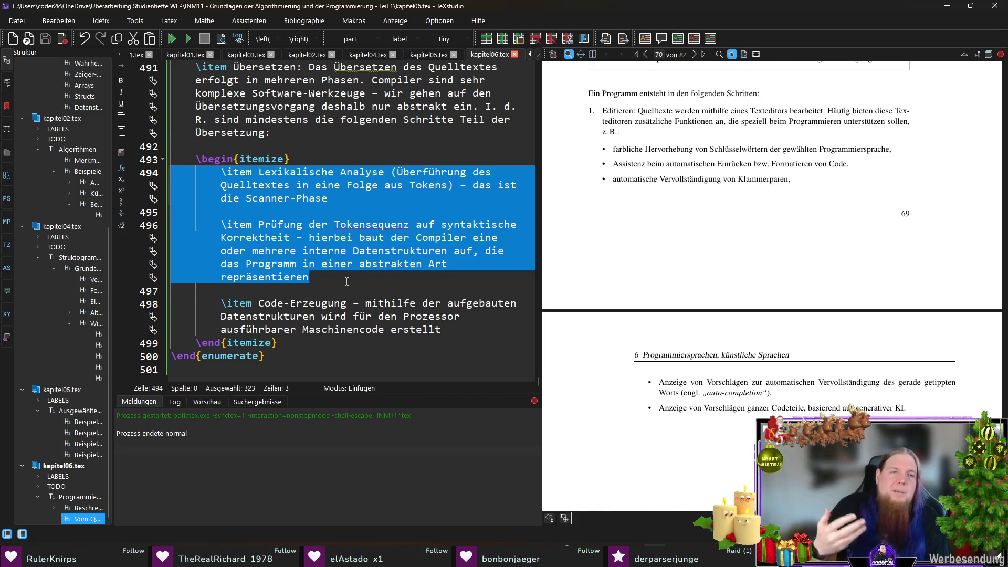
pyautogui.click(347, 281)
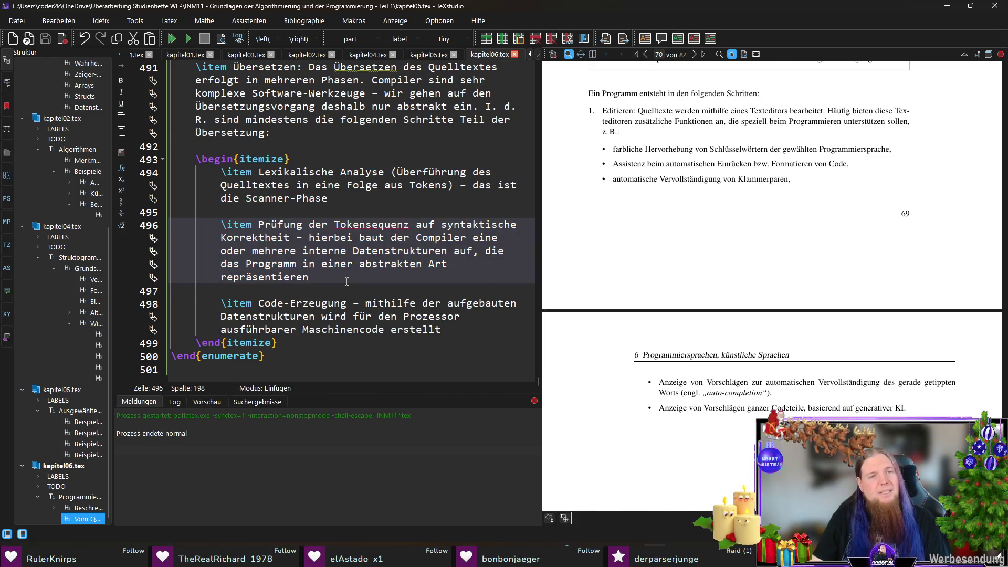
pyautogui.click(329, 291)
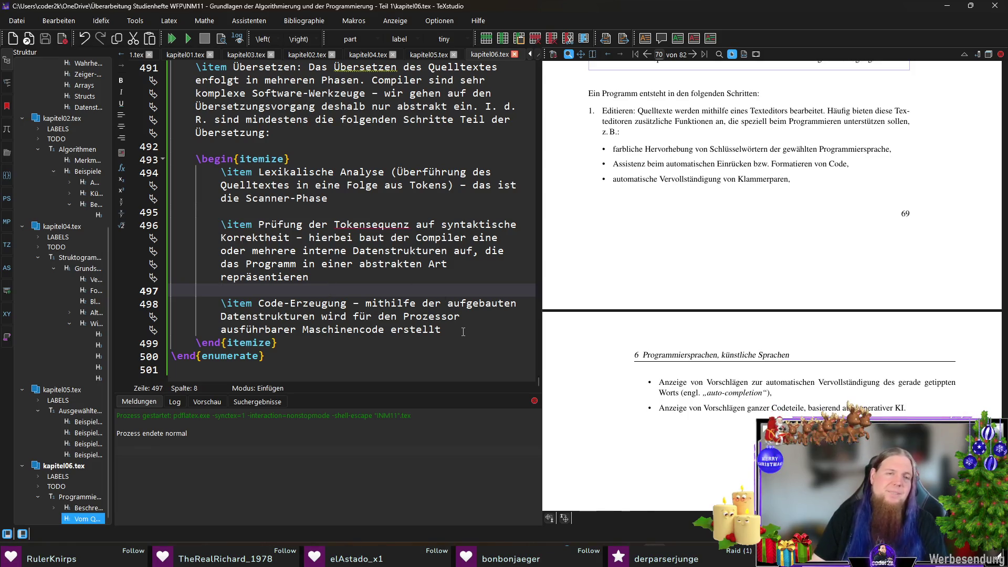
# Add empty lines after \end{itemize}, still inside the numbered steps list
pyautogui.press('Down')
pyautogui.press('Down')
pyautogui.press('Down')
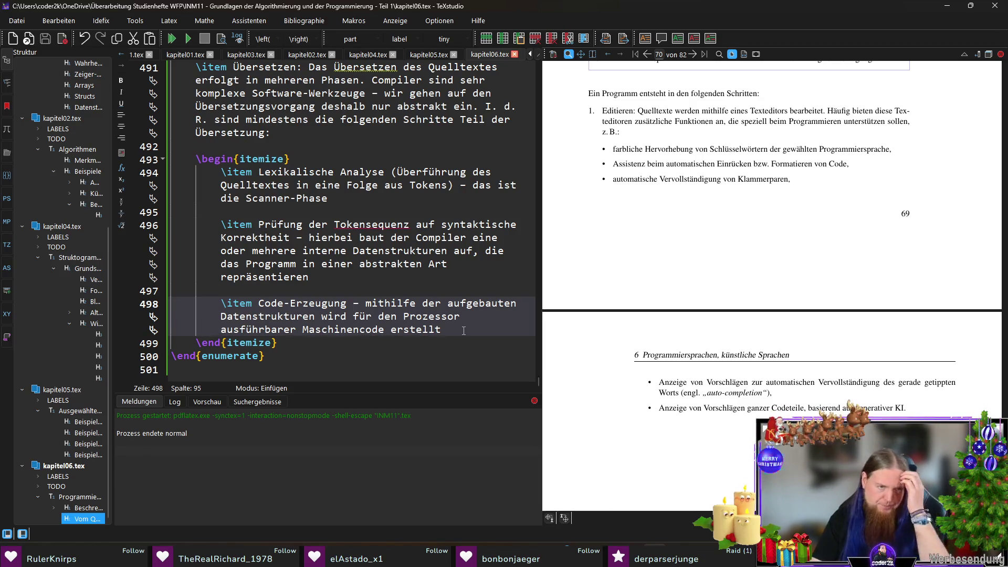
pyautogui.press('Down')
pyautogui.press('End')
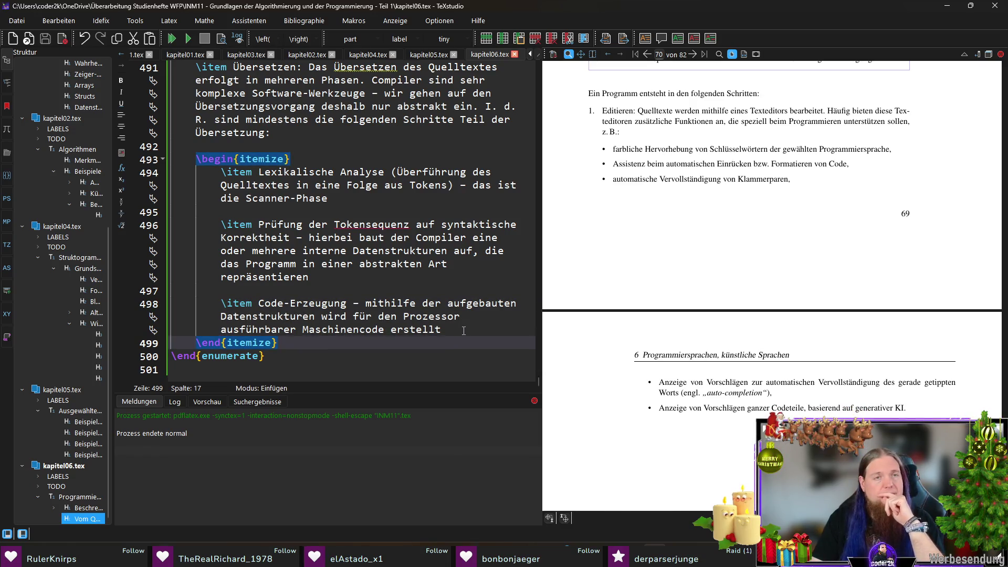
pyautogui.press('Return')
pyautogui.press('Return')
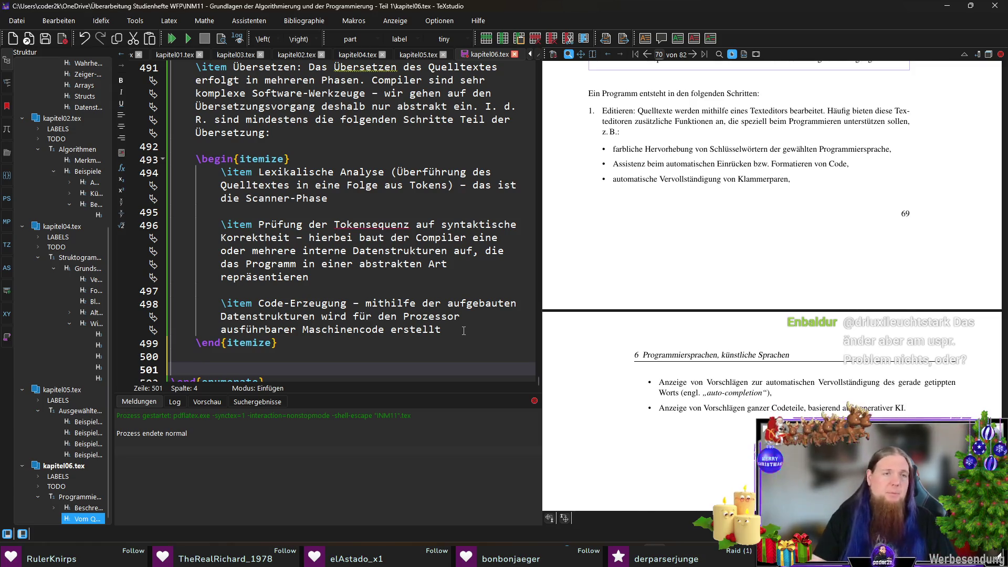
pyautogui.scroll(3, 266, 272)
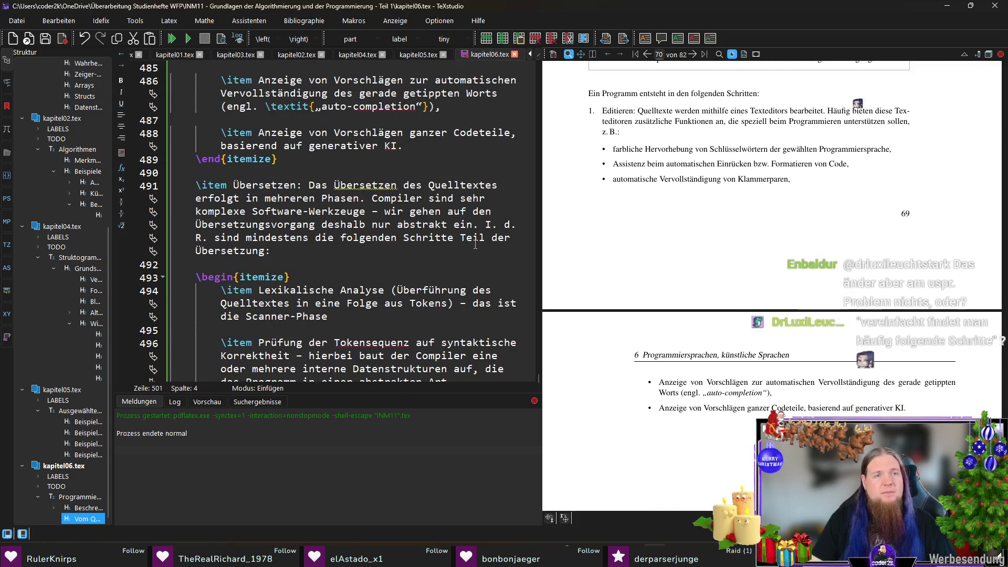
pyautogui.scroll(-4, 462, 244)
pyautogui.write('Im Falle der programmier')
# Write "Im Fall der Programmiersprache C werden einzelne Programmteile", correcting Falle to Fall and capitalising Programmteile
pyautogui.hotkey('ctrl', 'Left')
pyautogui.press('Left')
pyautogui.press('Left')
pyautogui.press('Left')
pyautogui.press('BackSpace')
pyautogui.press('End')
pyautogui.press('Delete')
pyautogui.write('P')
pyautogui.press('End')
pyautogui.write('sprache C werden einzelne Programmteile ')
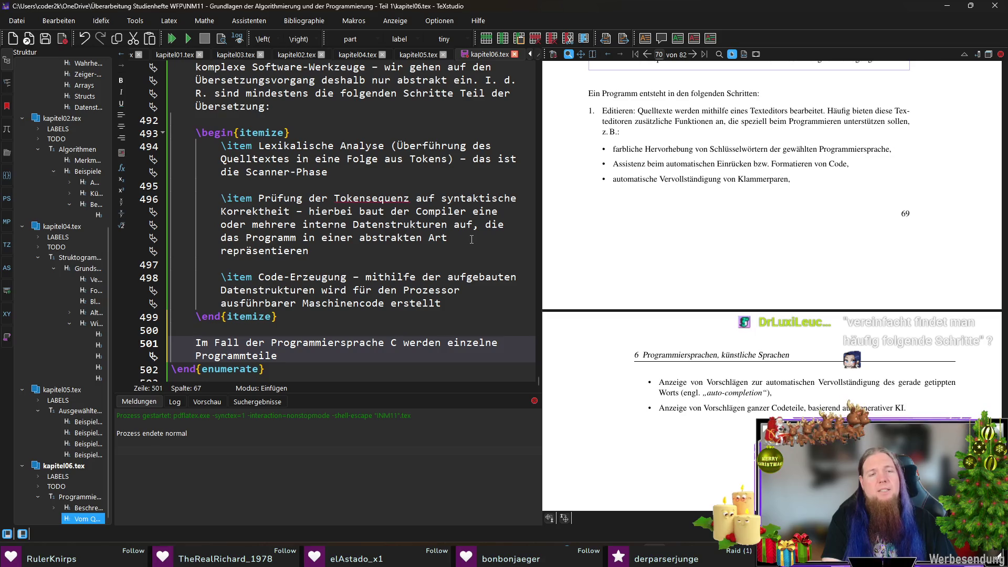
pyautogui.write('jeweils auch separat übersetzt. Aus j')
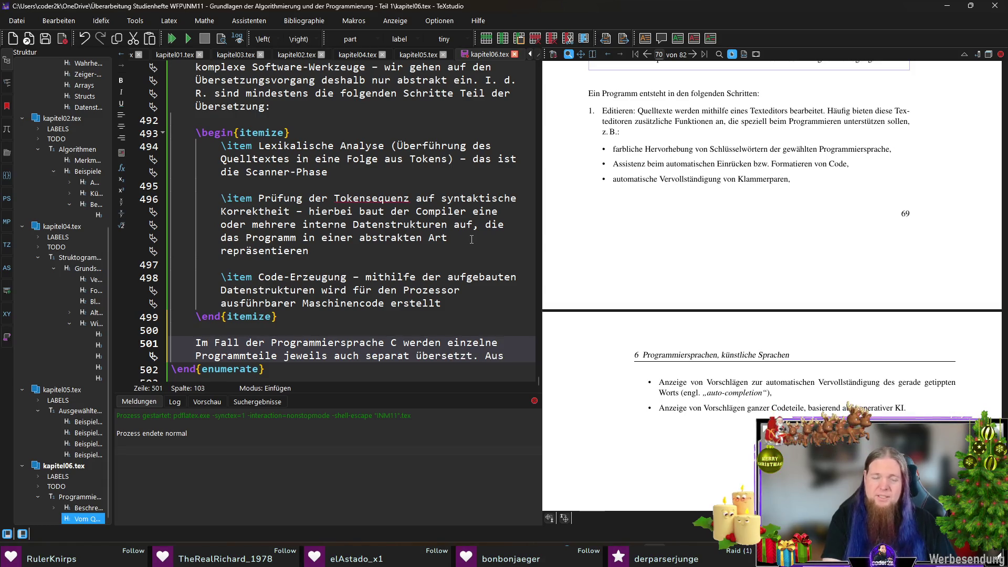
pyautogui.write('edem solchen Programmteil (')
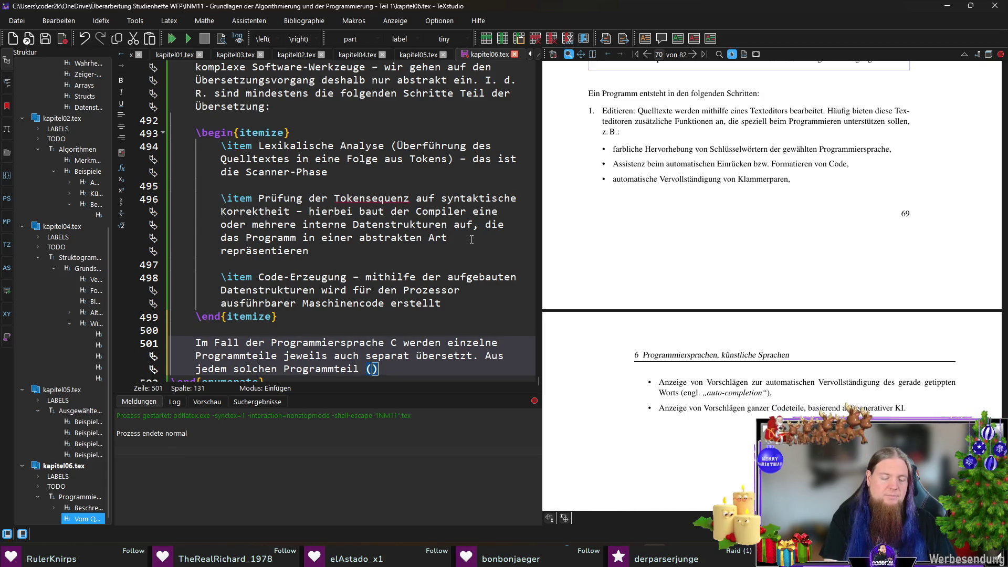
pyautogui.write('extbf{')
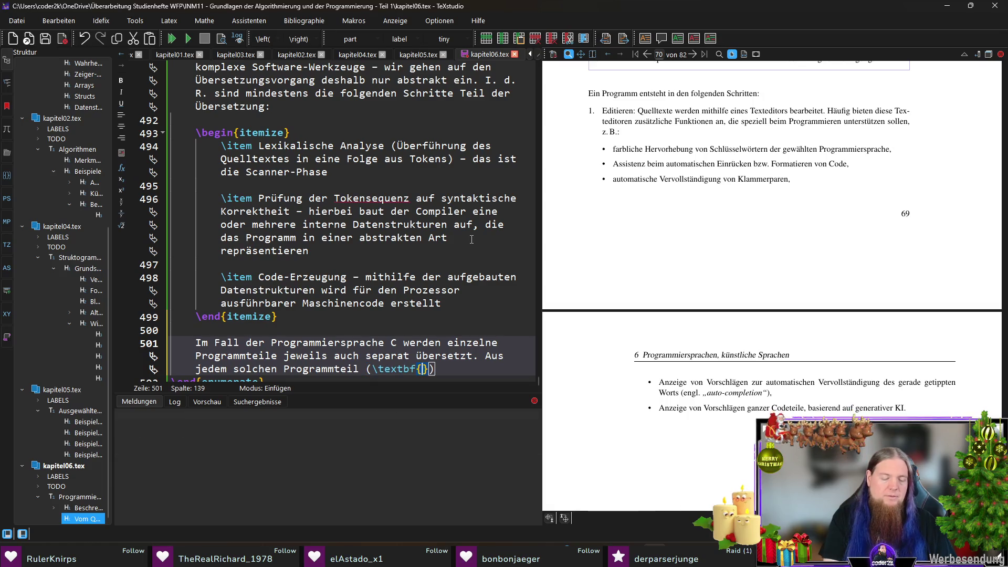
pyautogui.write('„Tras')
# Write that each part, called a bold „Translation Unit“, yields a bold „Objektdatei“
pyautogui.press('BackSpace')
pyautogui.write('nslation')
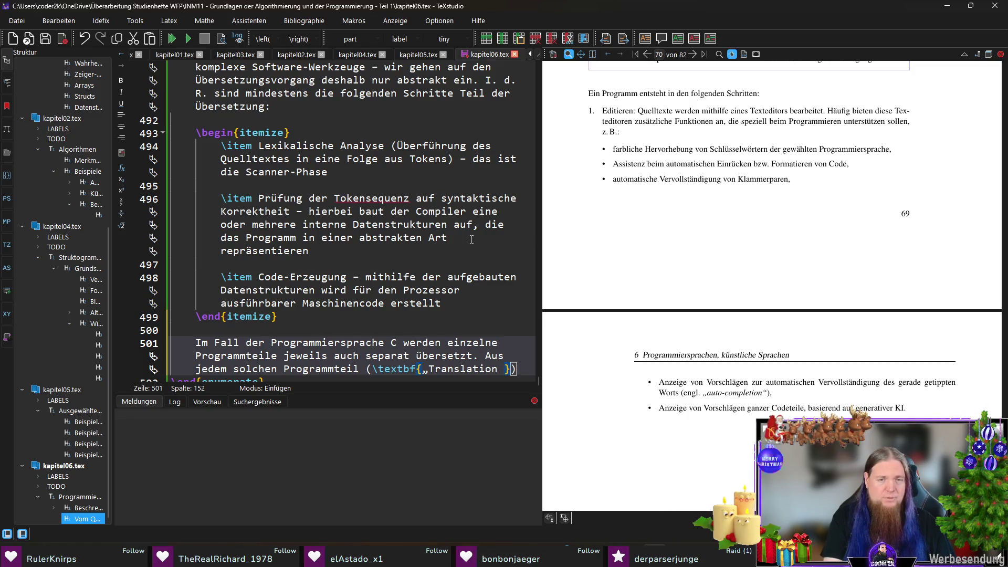
pyautogui.write('Unit')
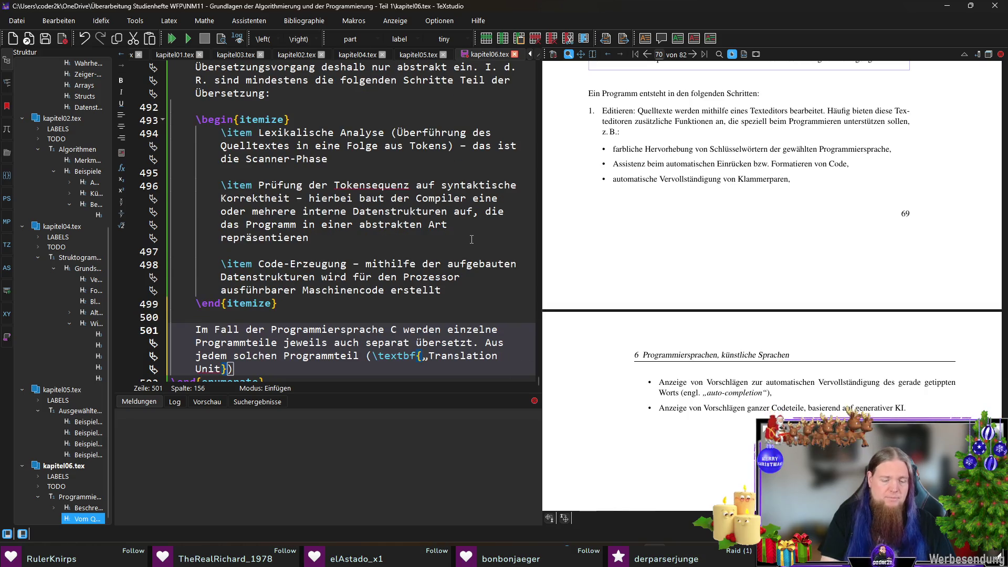
pyautogui.write('“')
pyautogui.press('Right')
pyautogui.write('genannt')
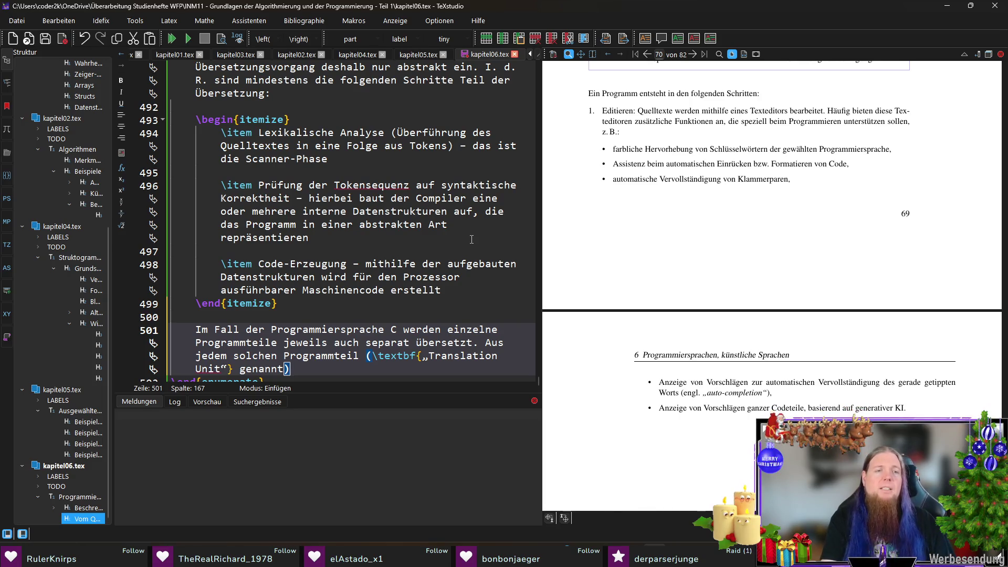
pyautogui.write('entsteht')
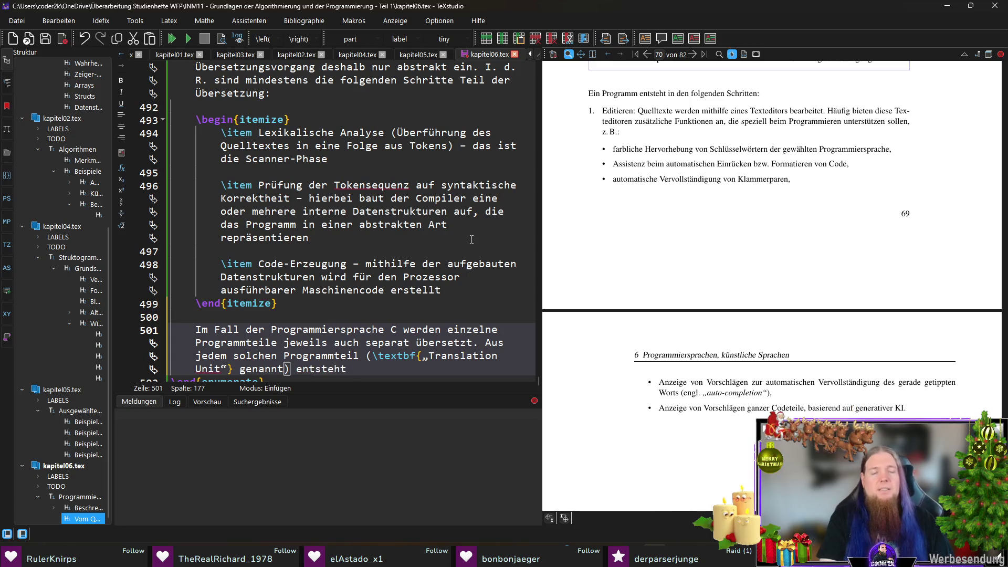
pyautogui.write(' eine sog. ')
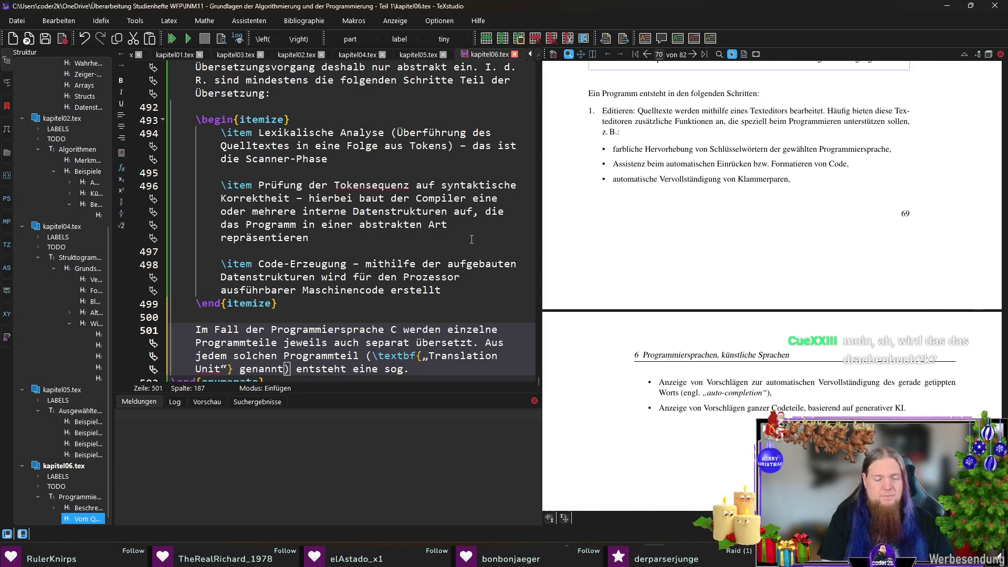
pyautogui.write('\textbf{')
pyautogui.write('„Objektdatei“}')
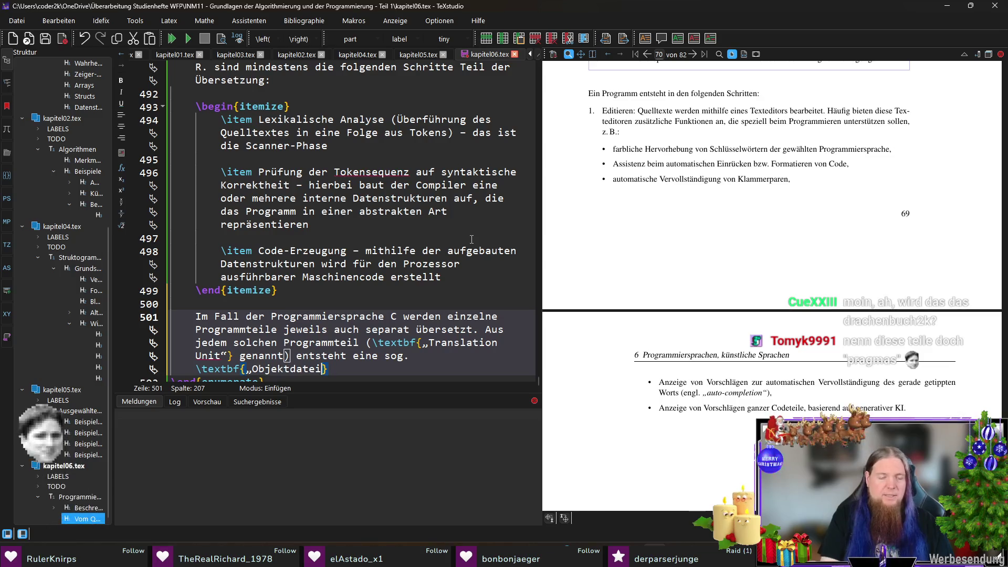
pyautogui.write('. Diese enthält')
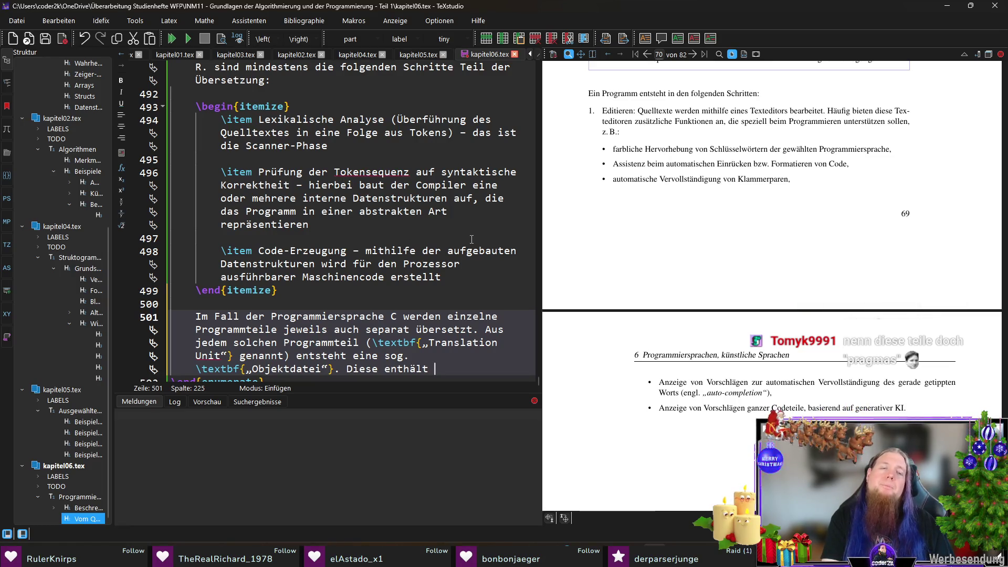
pyautogui.write('bereits den Maschinencode, der zum übersetzen Programmteil gehört. Zusä')
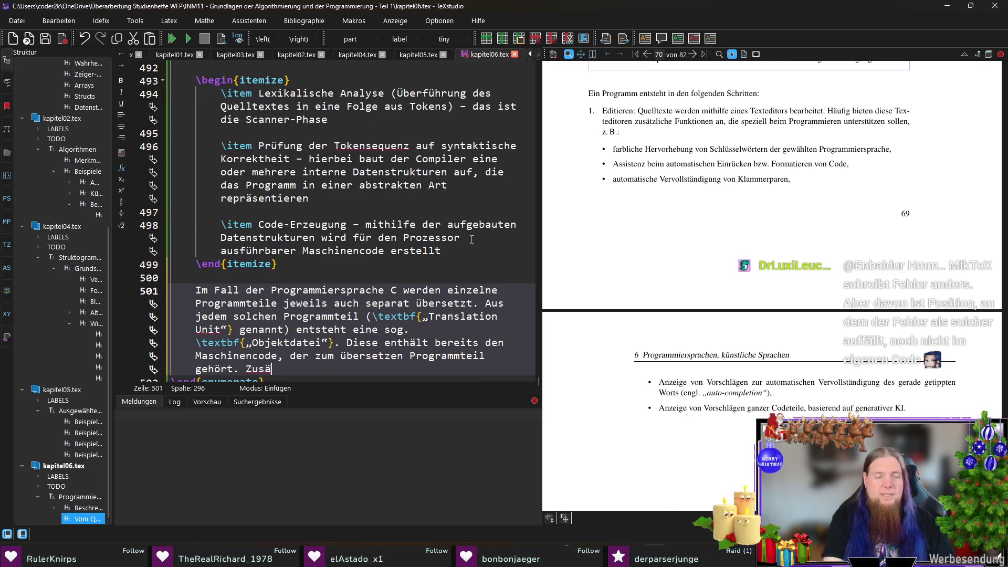
pyautogui.write('tzlich enth')
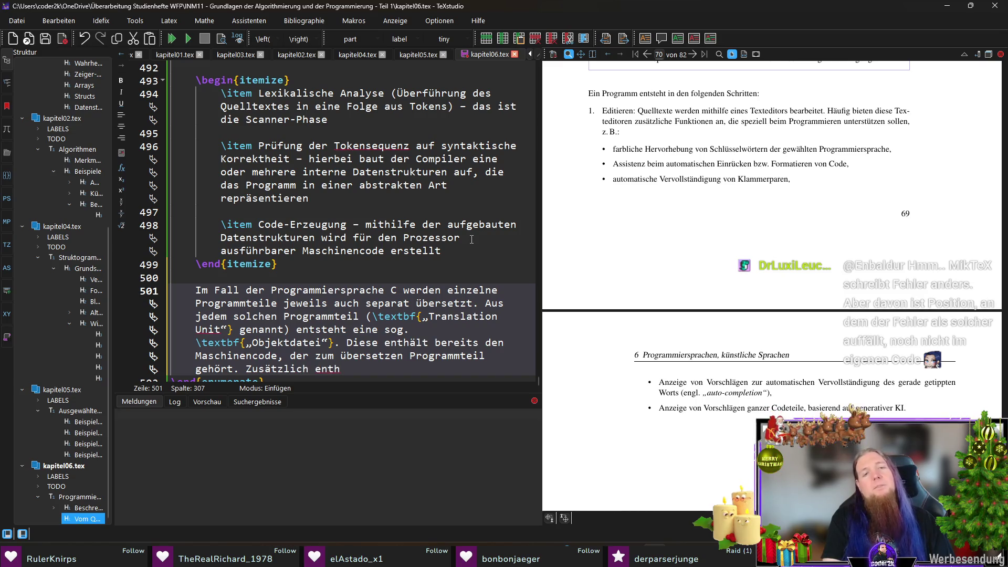
pyautogui.write('ält d')
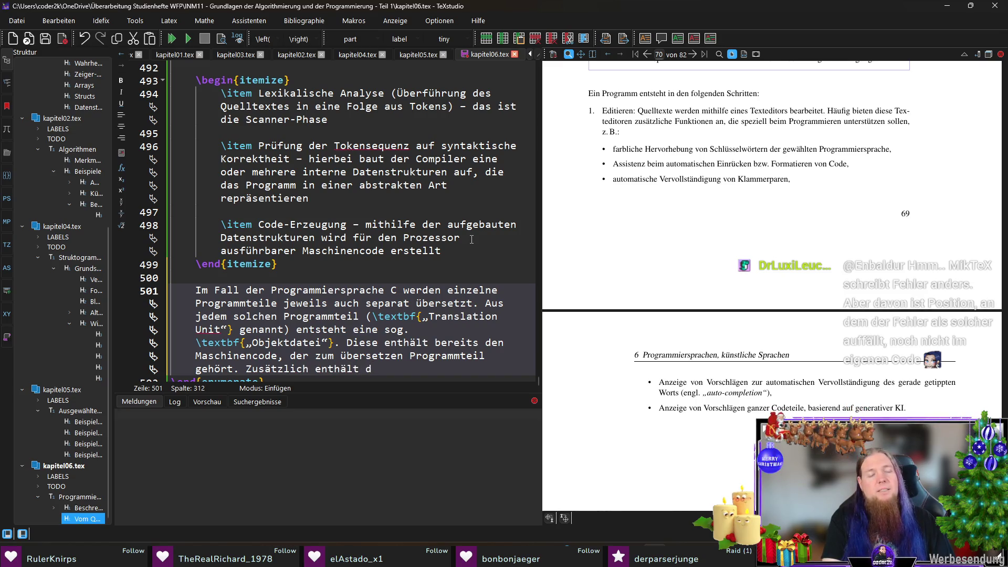
# Finish the sentence on machine code and linker information, then save kapitel06.tex
pyautogui.press('BackSpace')
pyautogui.write('sie Info')
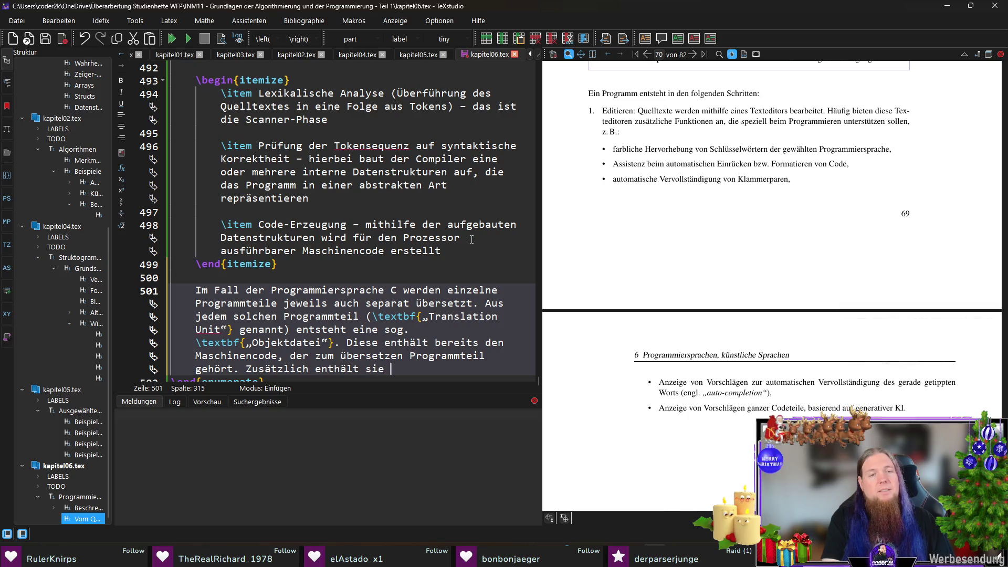
pyautogui.write('rmationen, die der Linker benötigt.')
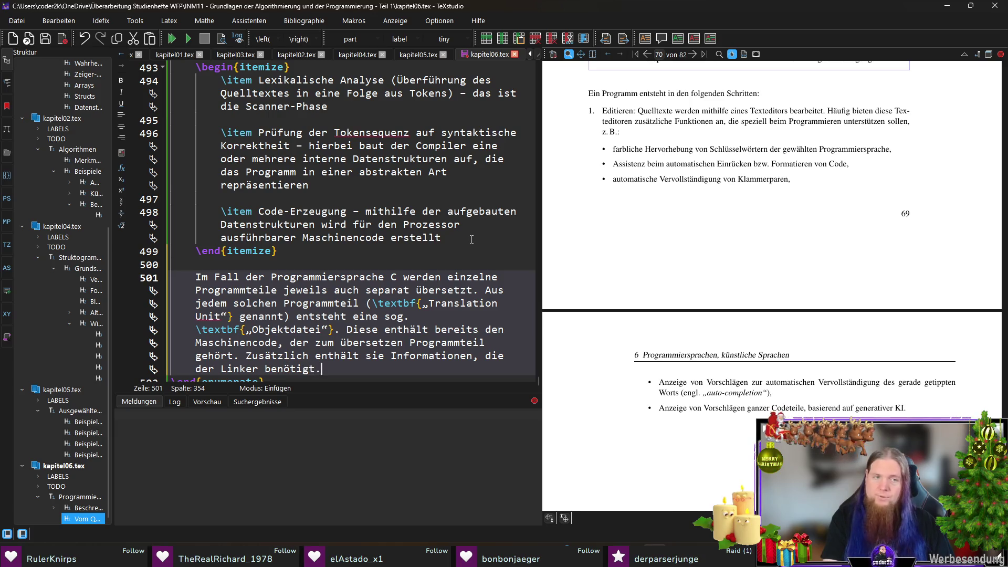
pyautogui.hotkey('ctrl', 's')
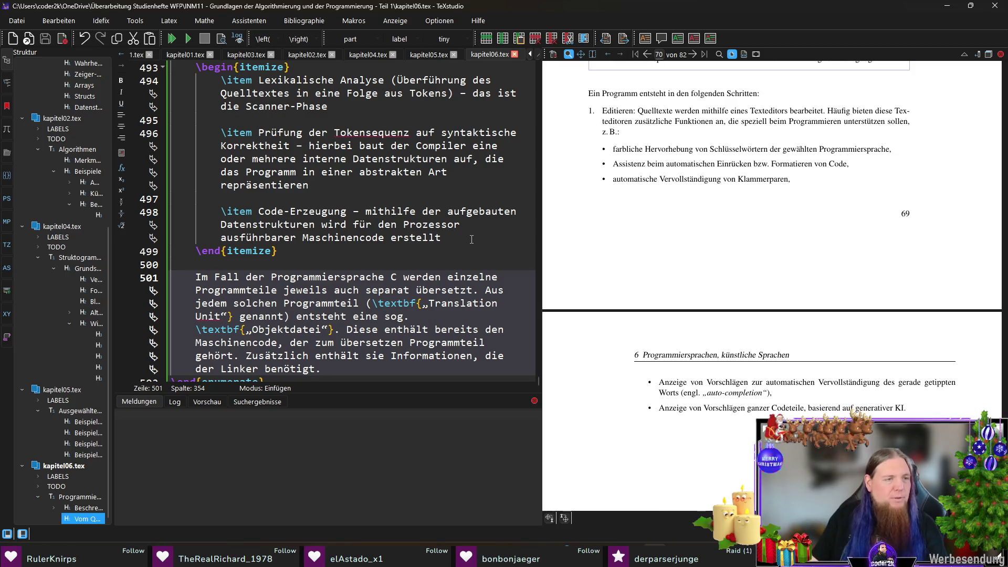
pyautogui.scroll(5, 485, 226)
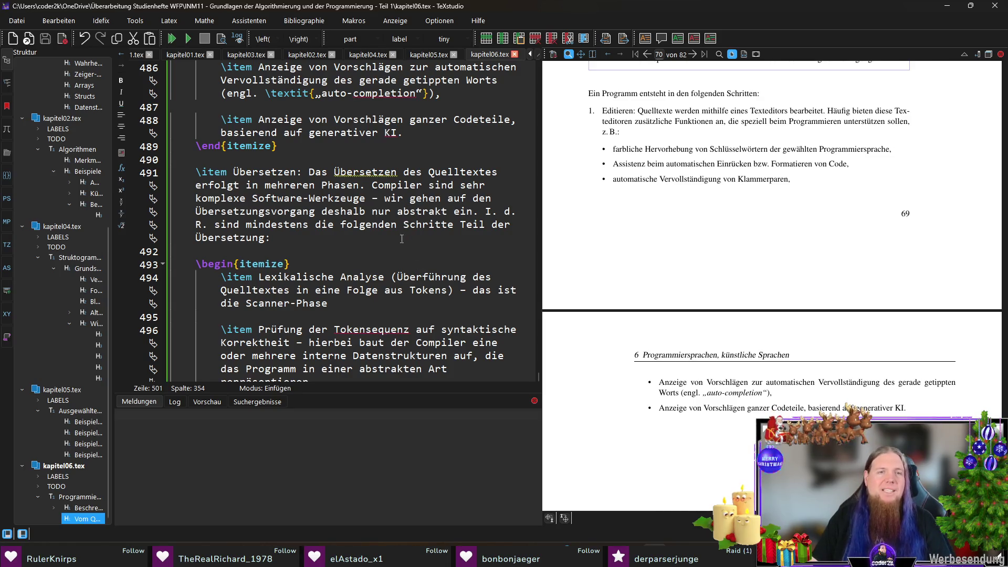
# Replace "nur abstrakt ein" wording with "wir nehmen daher im Folgenden starke Vereinfachungen vor."
pyautogui.moveTo(373, 211); pyautogui.dragTo(473, 211)
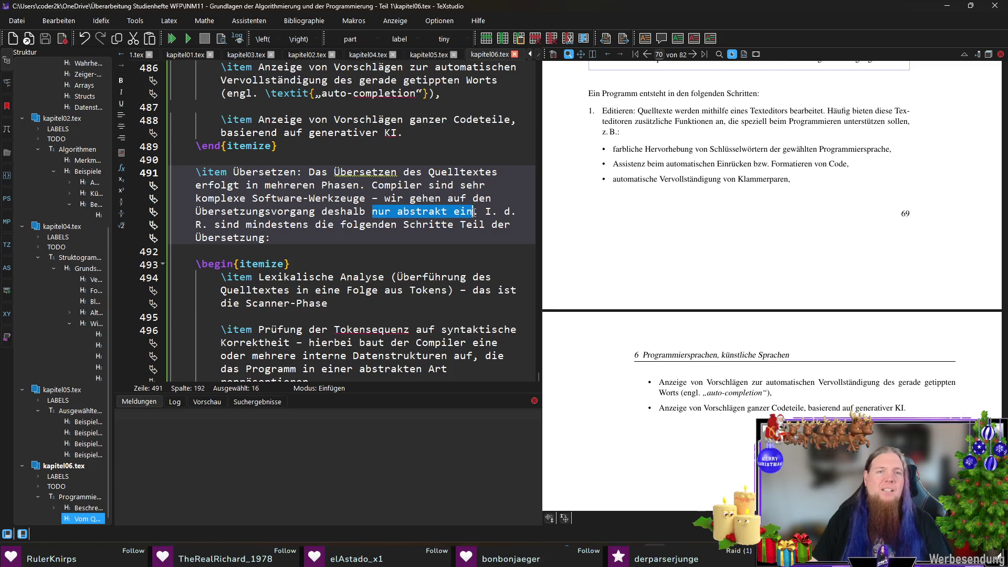
pyautogui.click(394, 243)
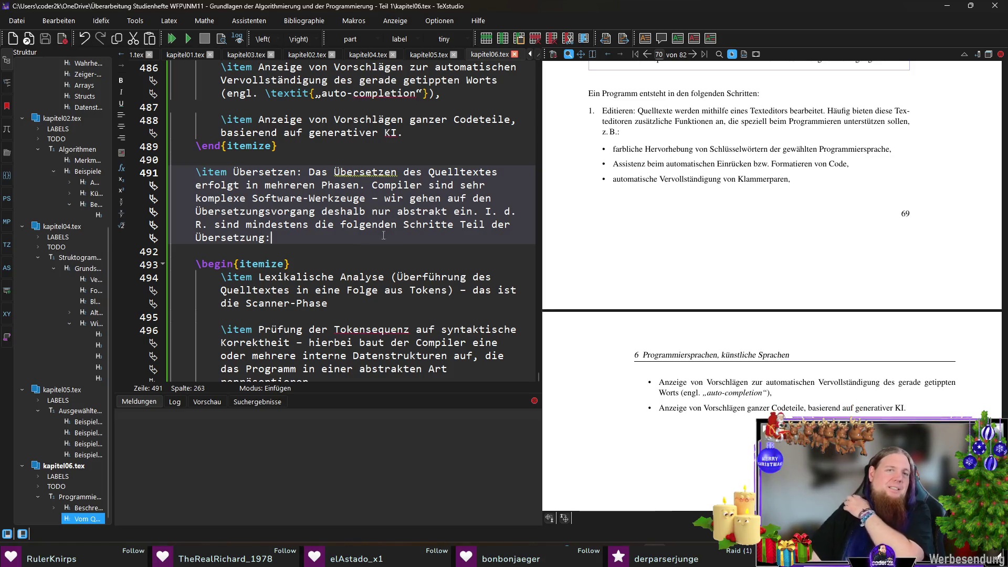
pyautogui.moveTo(385, 198); pyautogui.dragTo(475, 211)
pyautogui.write('wir nehmen daher im Fo')
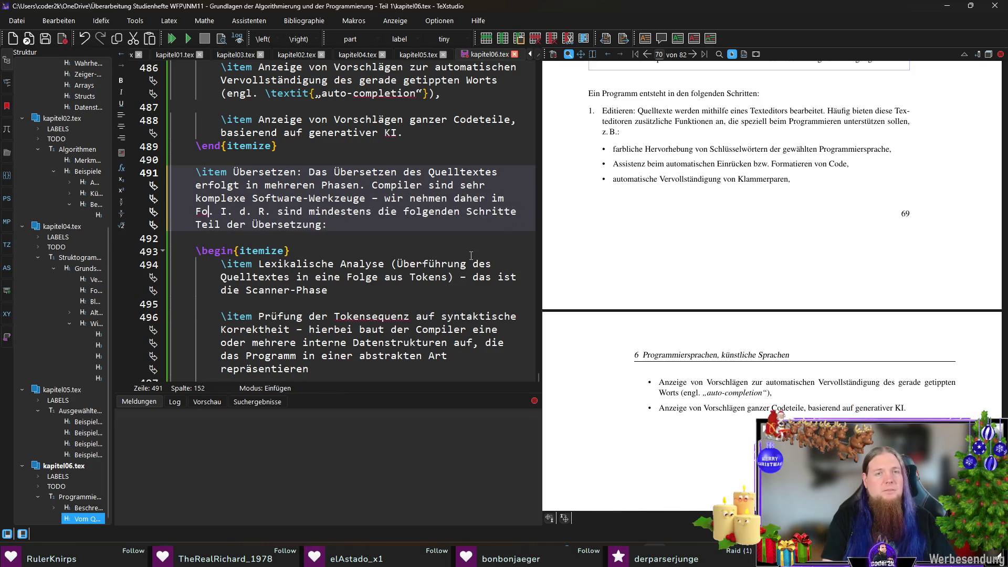
pyautogui.write('lgenden starke Vereinfachungen vor')
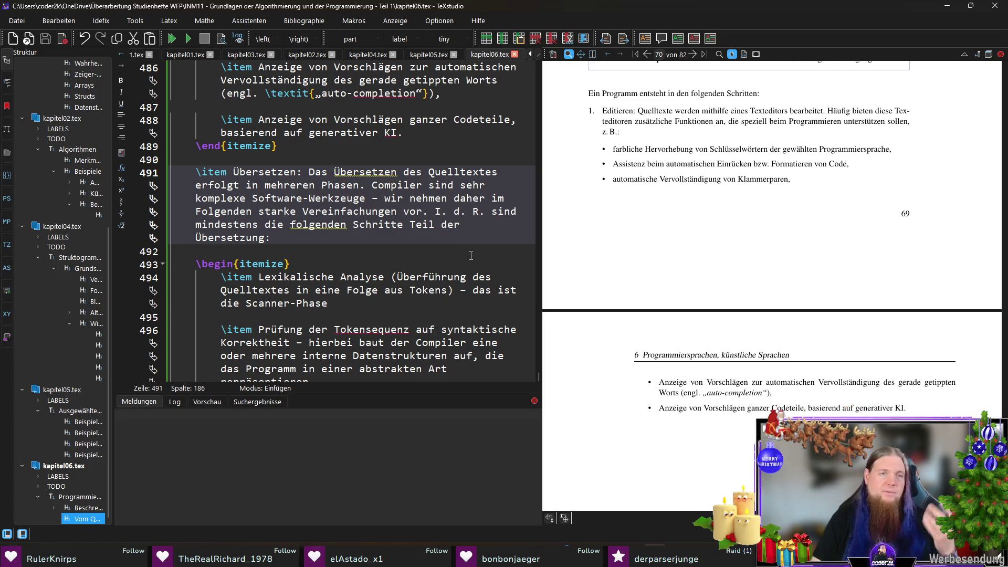
pyautogui.write('.')
pyautogui.press('Down')
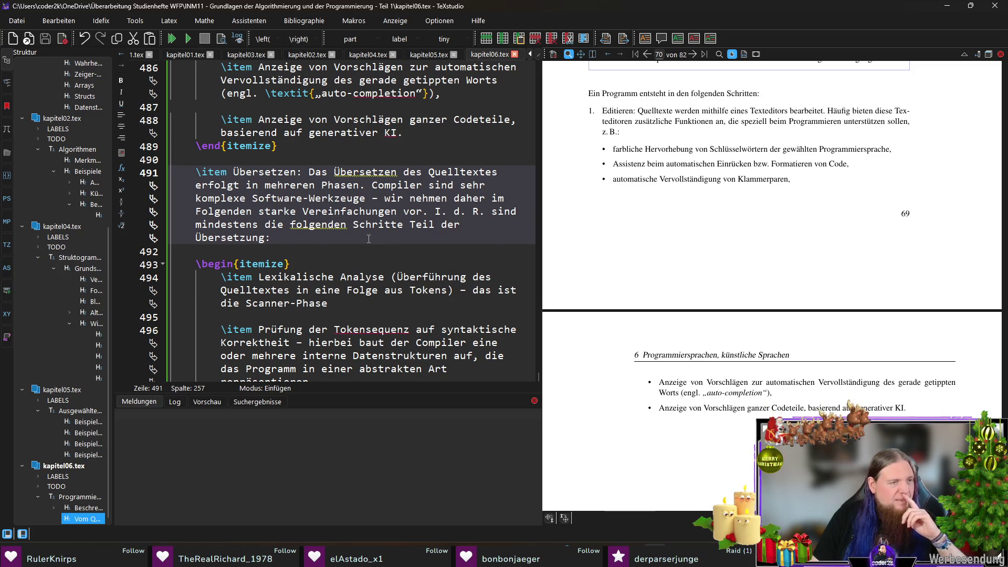
pyautogui.scroll(-4, 381, 246)
pyautogui.scroll(-2, 368, 236)
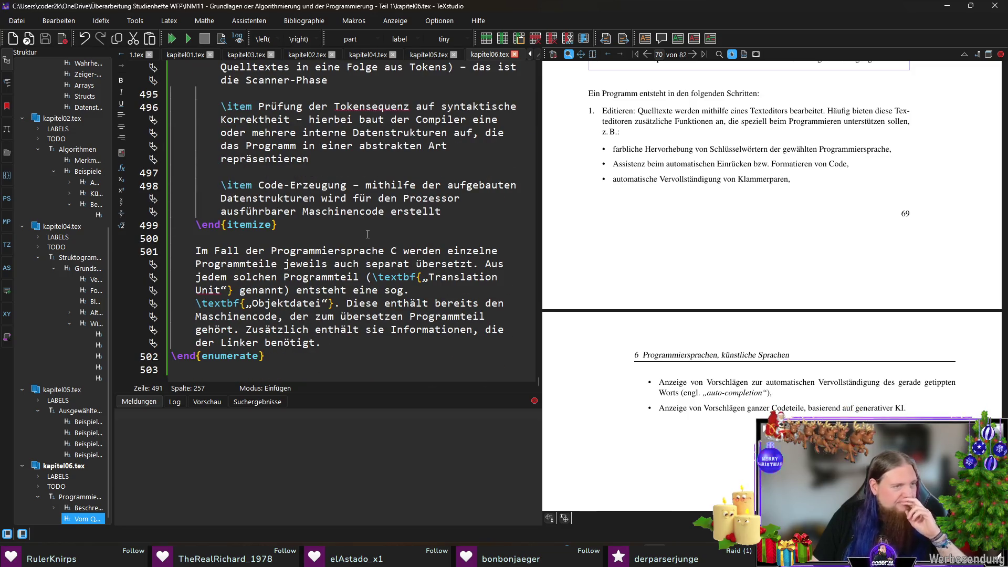
# Switch from the chapter to the Acrobat course PDF showing Abb. 6.6
pyautogui.click(358, 345)
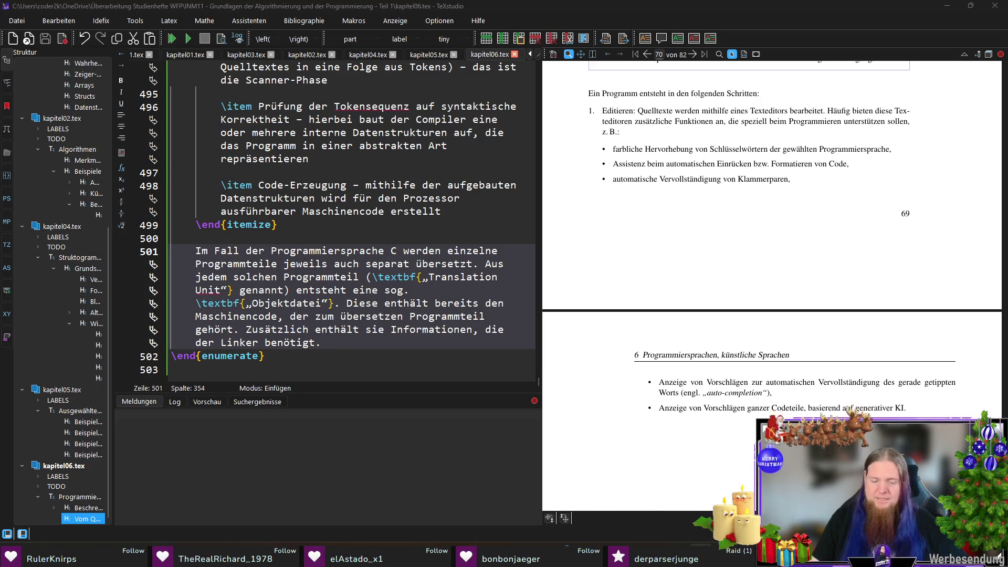
pyautogui.hotkey('alt', 'Tab')
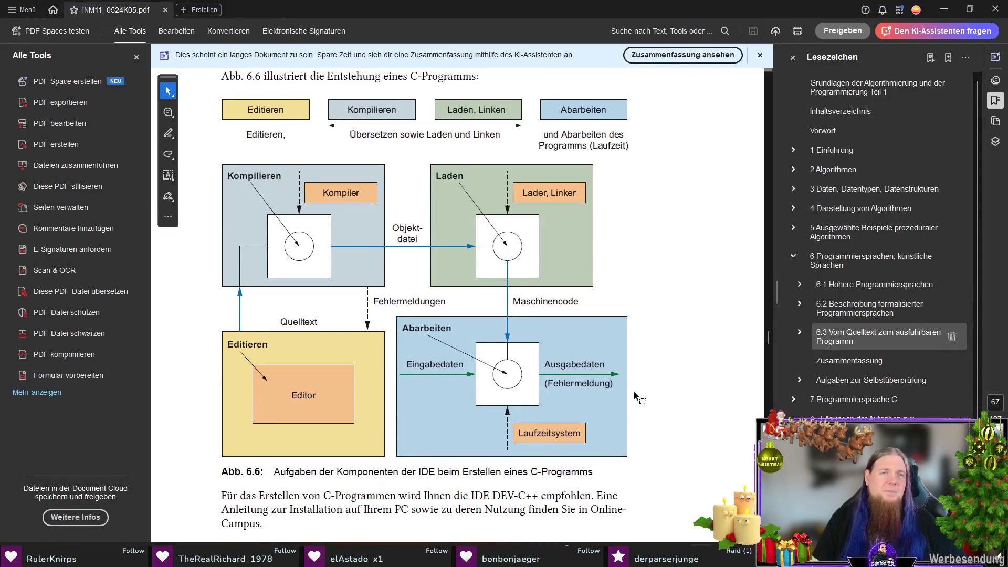
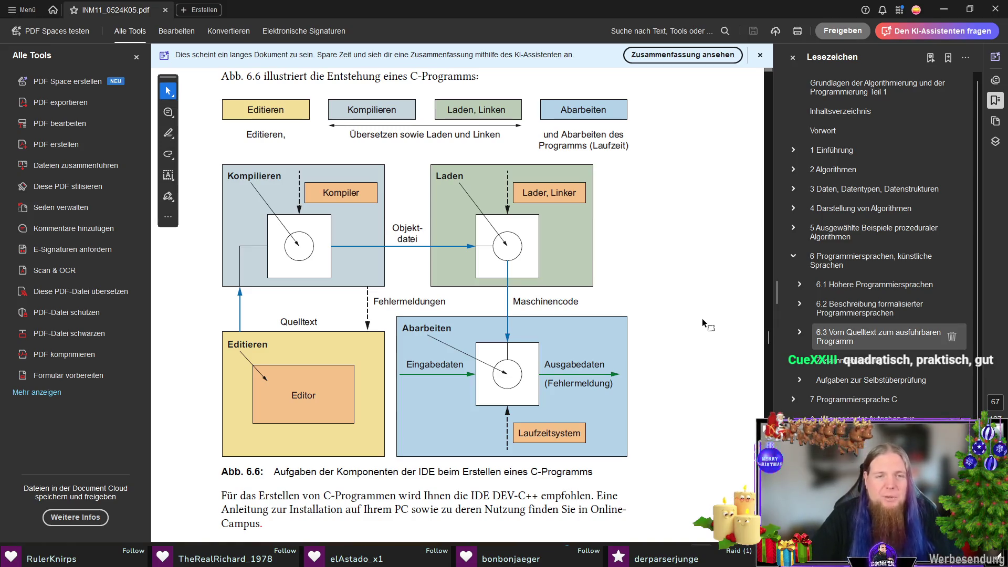
pyautogui.scroll(-2, 702, 320)
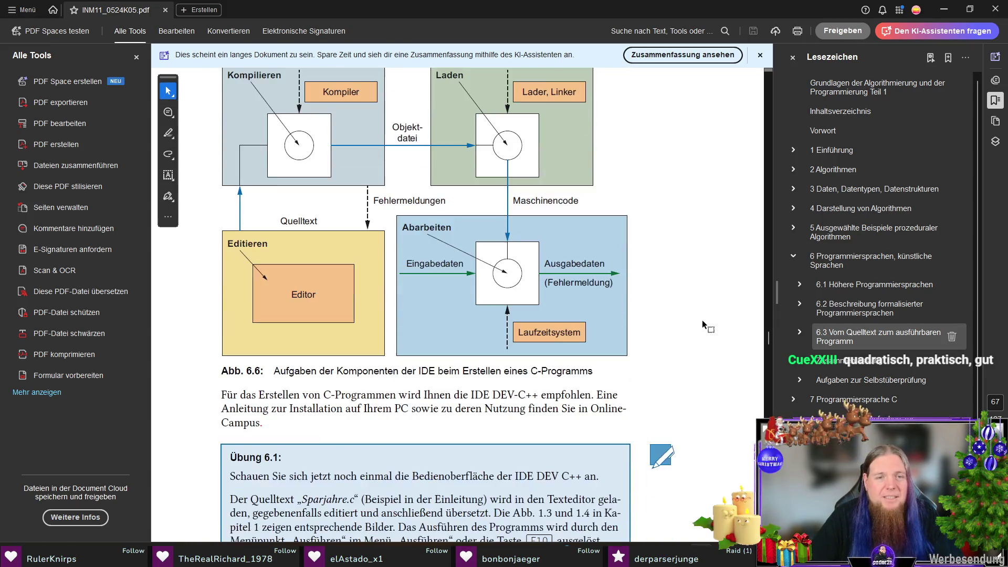
pyautogui.scroll(2, 701, 320)
# Switch from Acrobat back to the chapter 6 LaTeX source in TeXstudio
pyautogui.hotkey('alt', 'Tab')
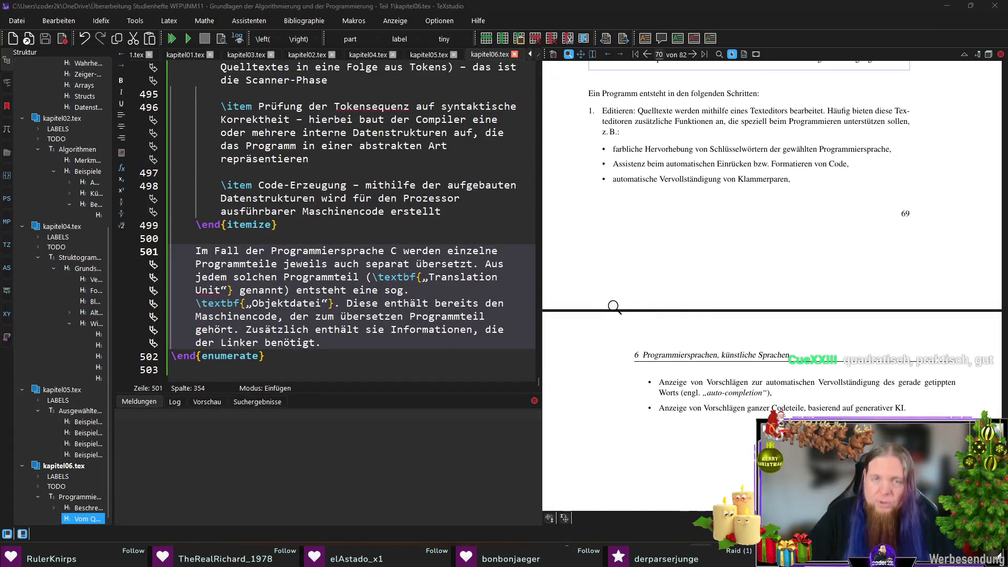
# Recompile chapter 6 with F5 so page 70 shows the translation-unit paragraph
pyautogui.click(333, 366)
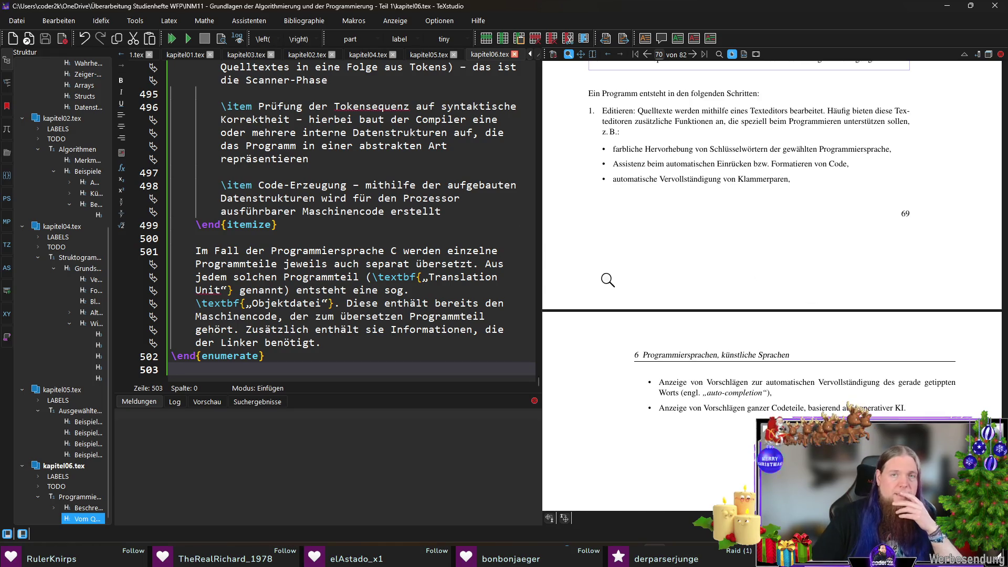
pyautogui.scroll(3, 607, 280)
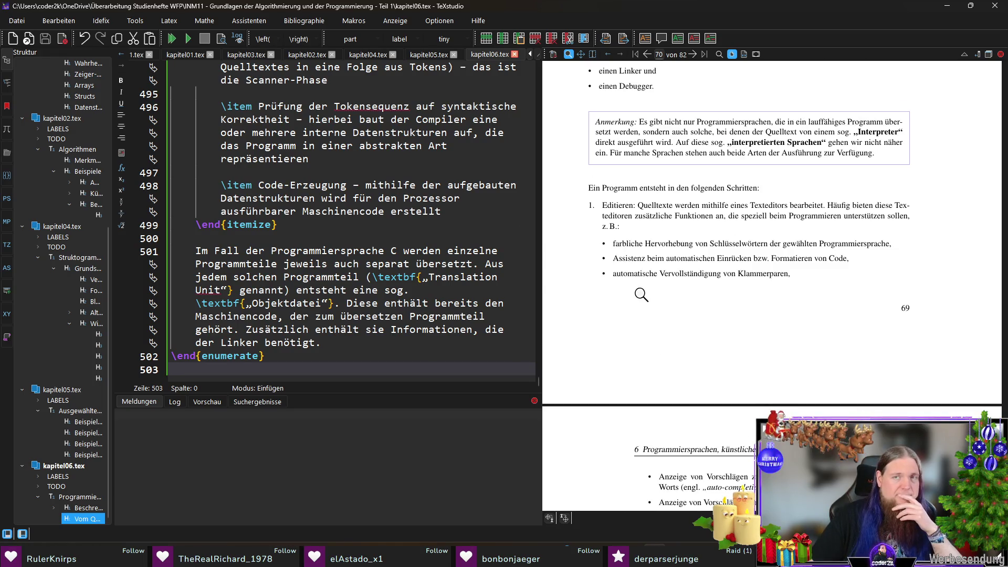
pyautogui.scroll(-2, 644, 295)
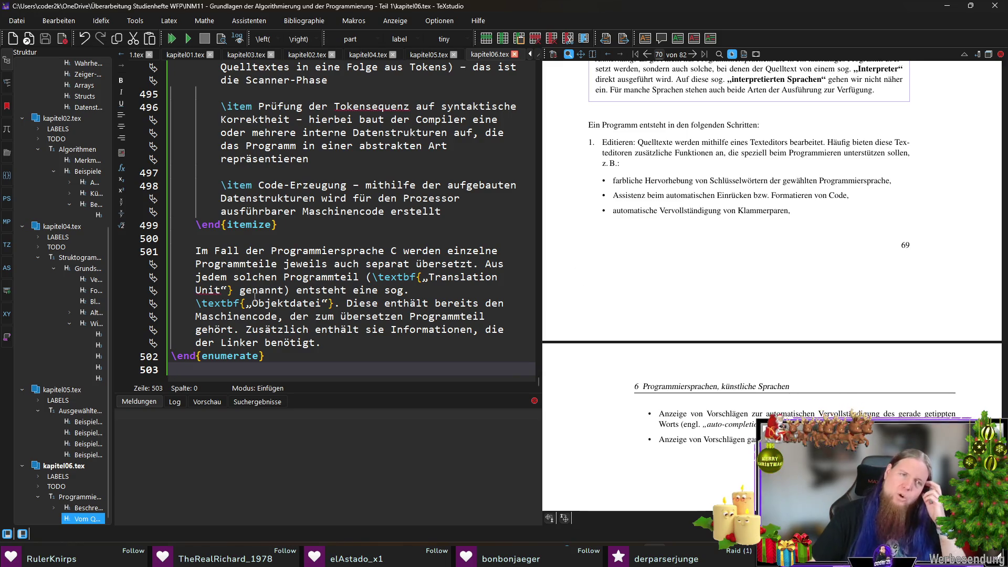
pyautogui.click(303, 358)
pyautogui.press('F5')
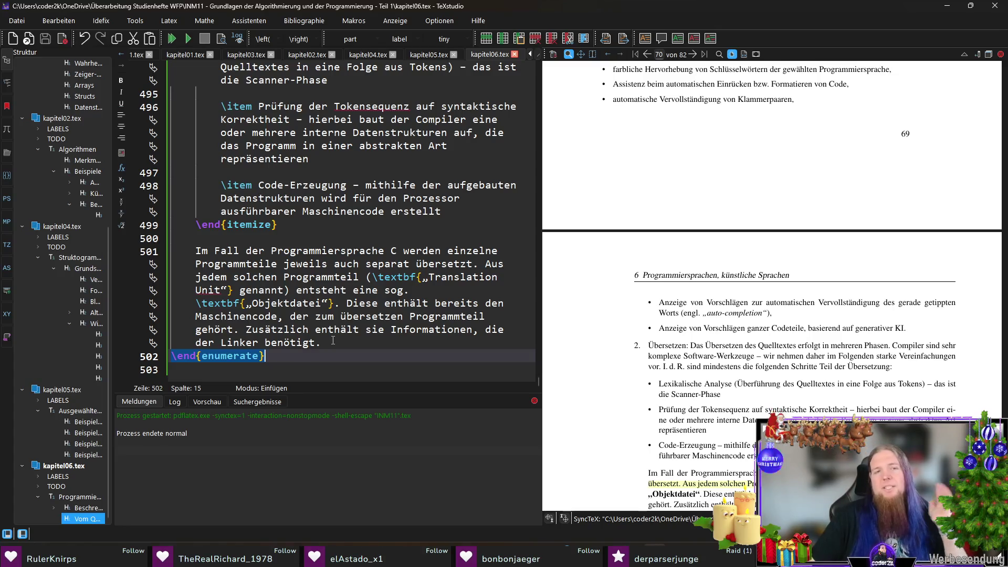
pyautogui.click(336, 365)
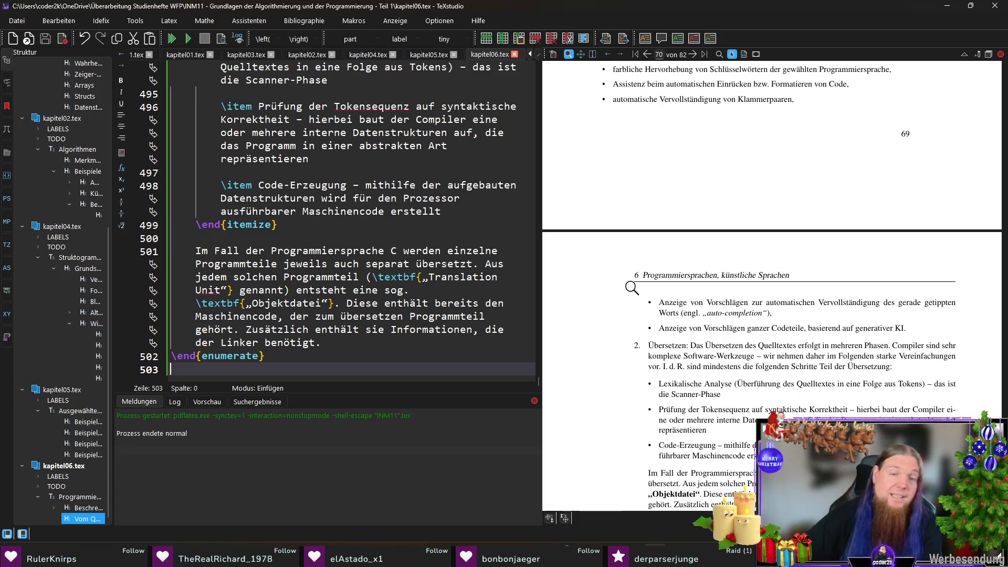
pyautogui.scroll(-3, 631, 289)
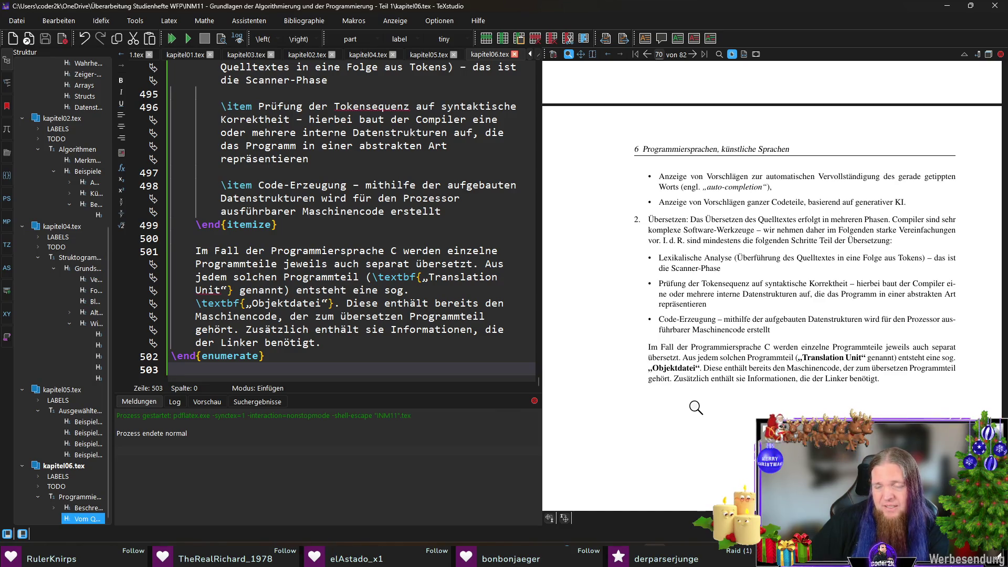
pyautogui.scroll(6, 685, 397)
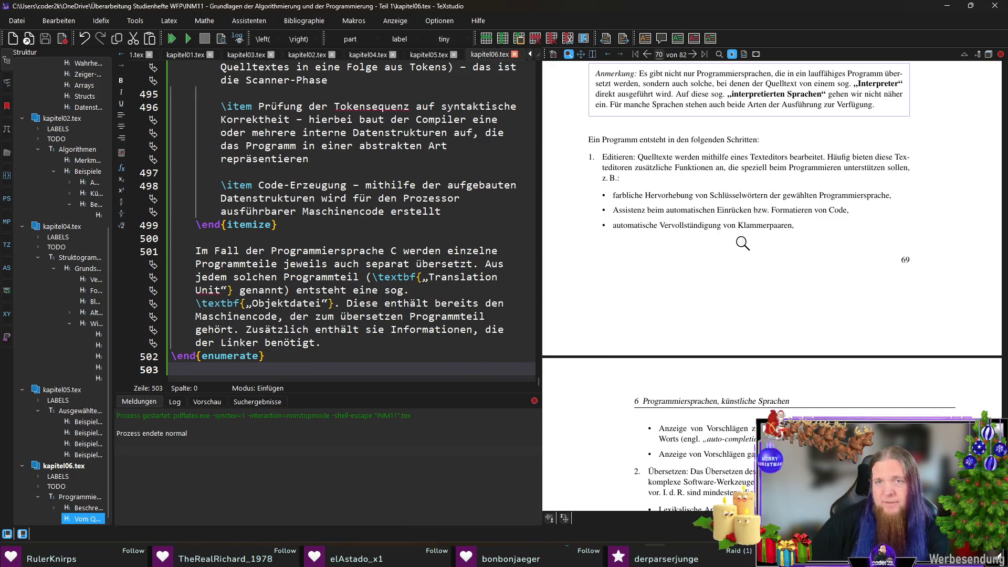
pyautogui.scroll(-4, 661, 281)
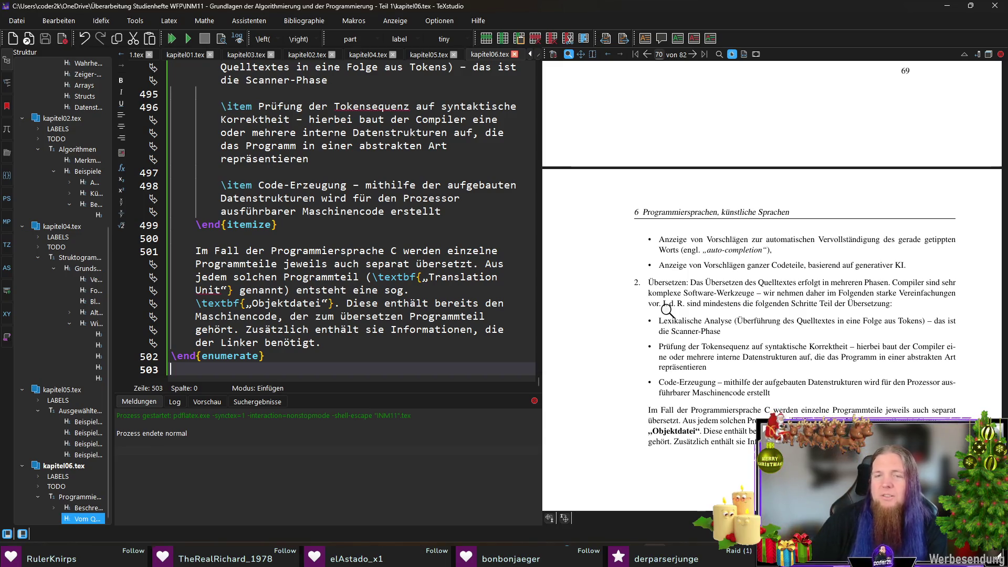
pyautogui.scroll(4, 667, 311)
pyautogui.scroll(-4, 673, 304)
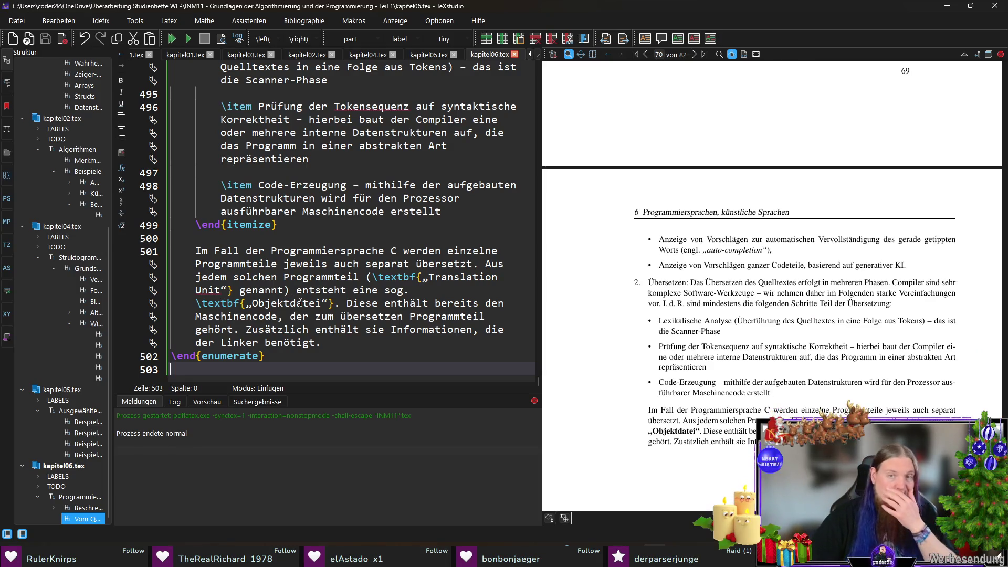
# Start a new paragraph after 'benötigt.' at the end of the Objektdatei text
pyautogui.click(350, 342)
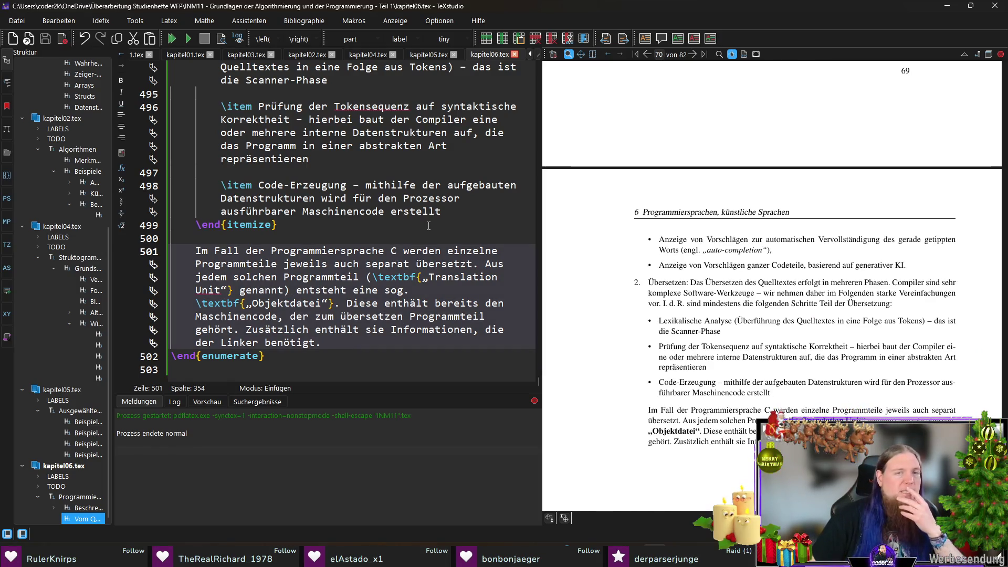
pyautogui.press('Return')
pyautogui.press('Return')
pyautogui.write('Beim')
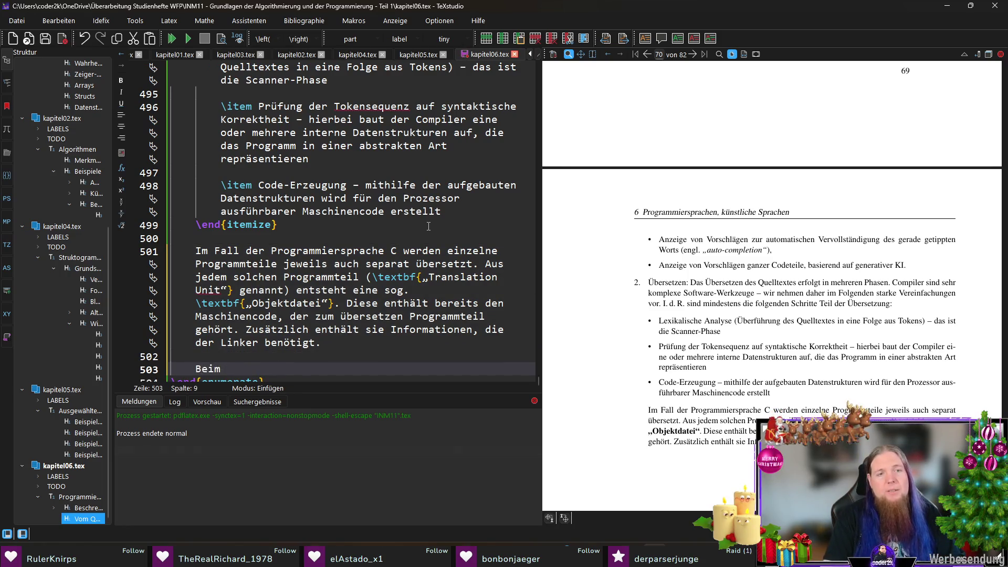
pyautogui.write('extbf{Linker} handelt es sich um ein Werkzeug, dass')
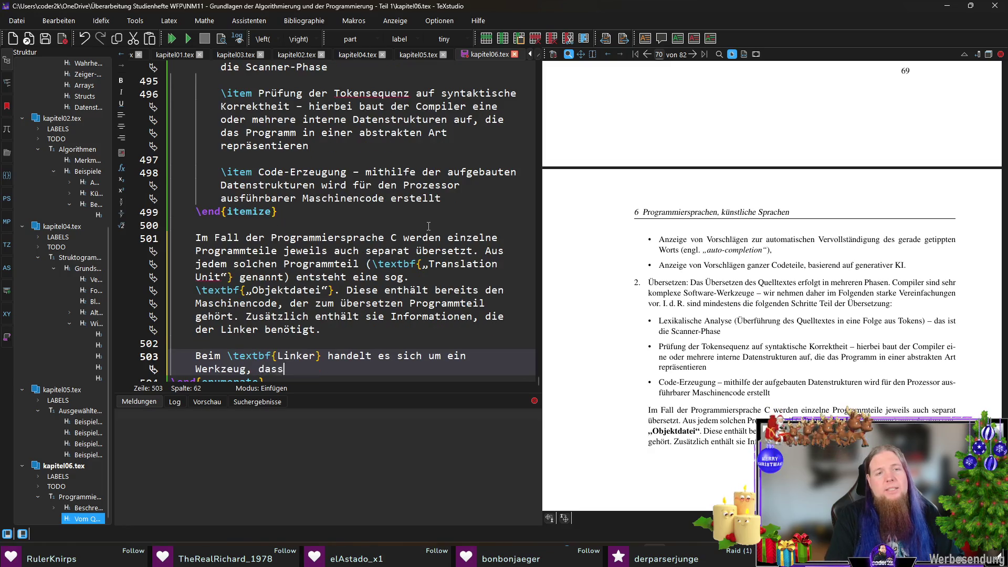
pyautogui.write('Programmbestu')
# Write the 'Beim \textbf{Linker} handelt es sich um ein Werkzeug…' sentence with its C parenthetical
pyautogui.press('BackSpace')
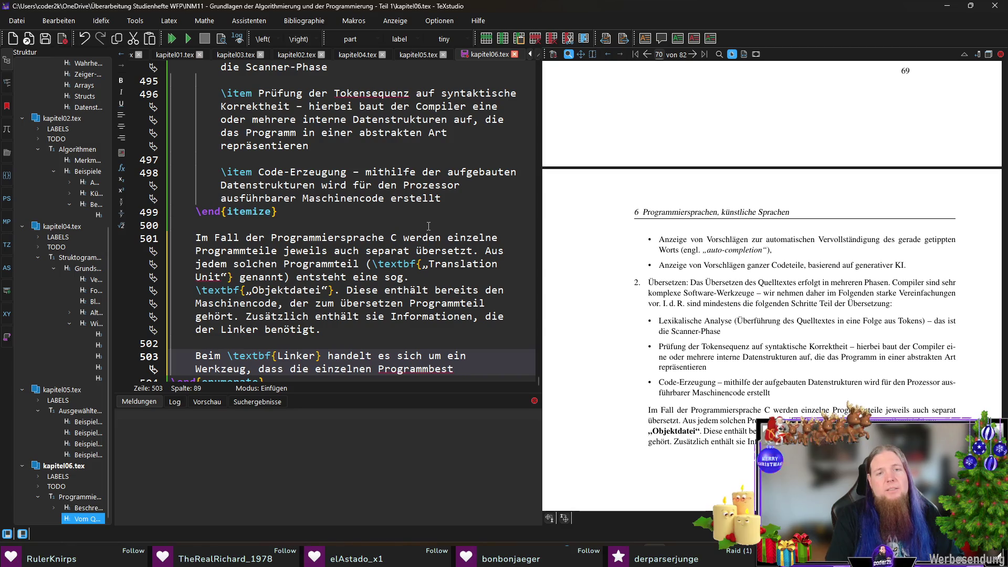
pyautogui.write('andteile (im')
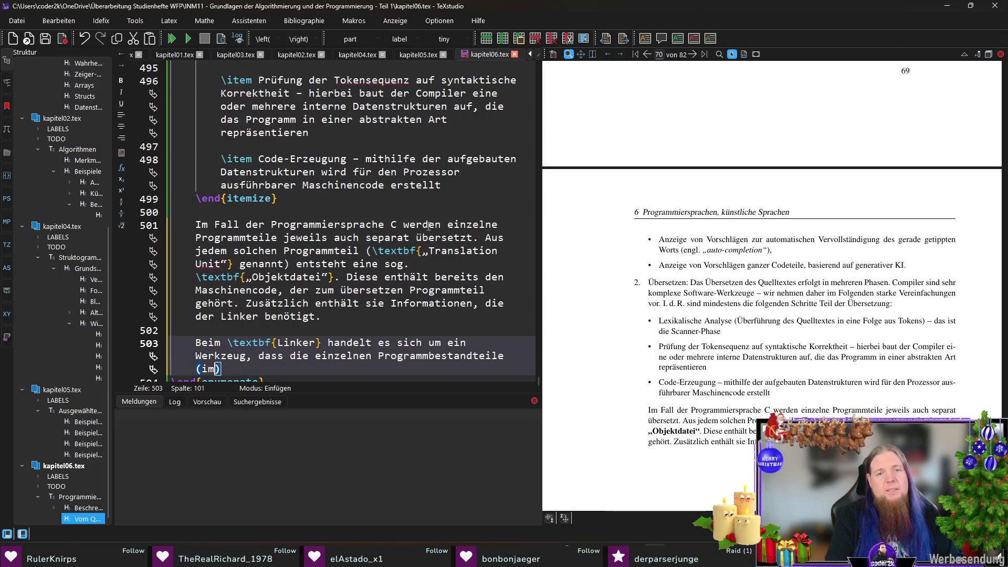
pyautogui.write('(eb')
pyautogui.press('BackSpace')
pyautogui.write('bei der Programmiersprache C also die einzelnen Objektdateien)')
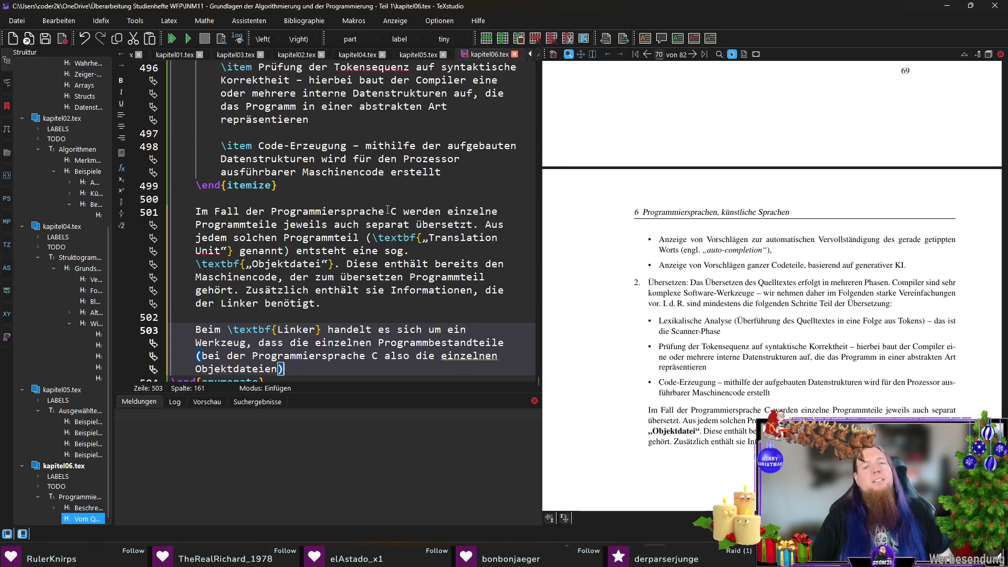
pyautogui.scroll(-1, 394, 211)
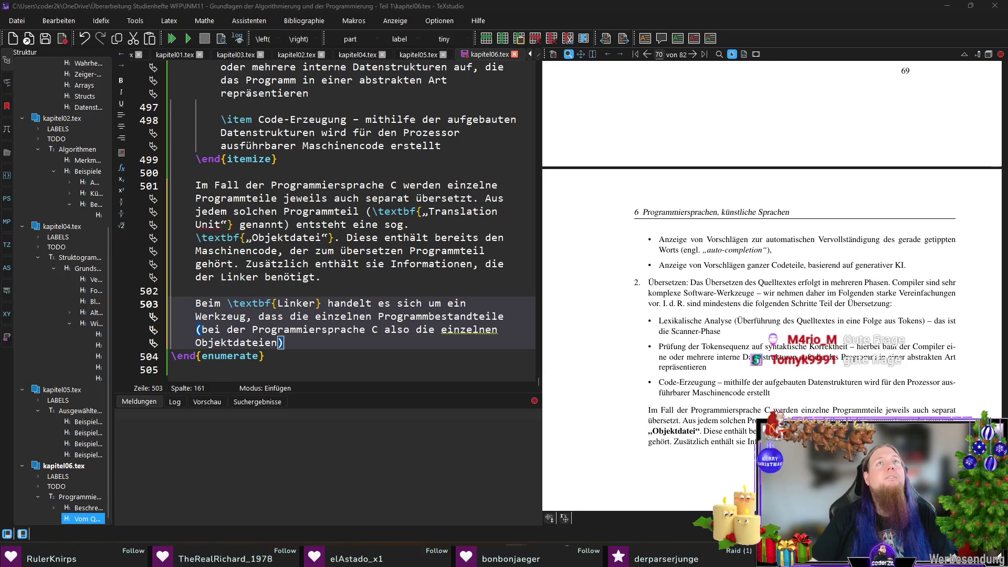
pyautogui.hotkey('alt', 'Tab')
pyautogui.write('When using C or C')
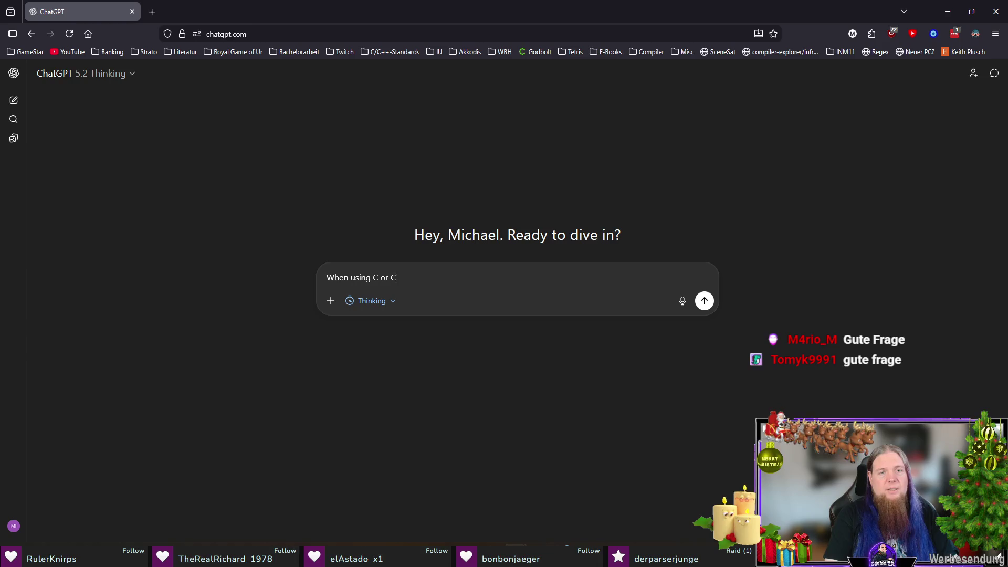
pyautogui.write('++, the compiler u')
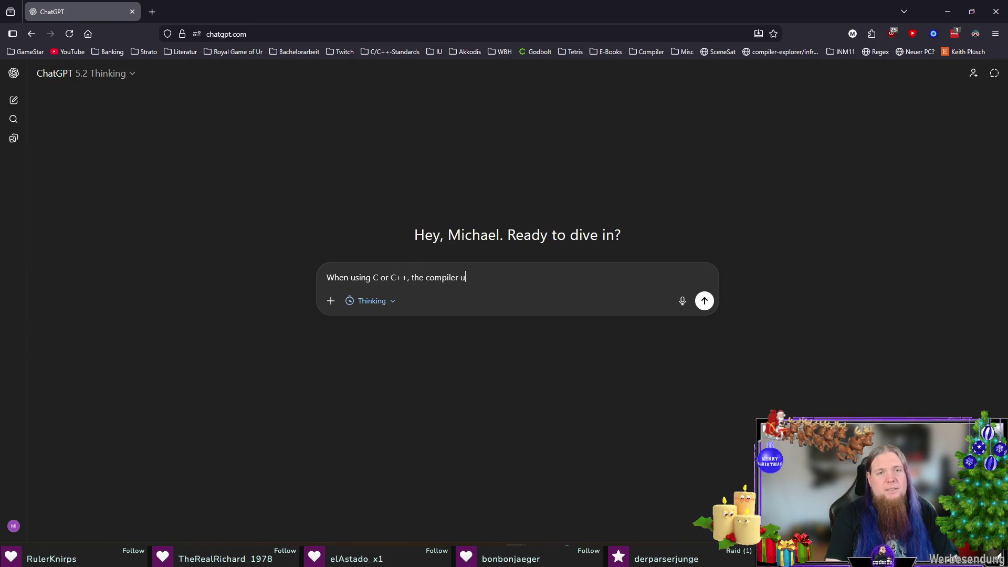
# Ask ChatGPT whether rustc emits per-unit object files like C/C++ or one monolithic file
pyautogui.press('BackSpace')
pyautogui.write('r emits one object file per translation unit')
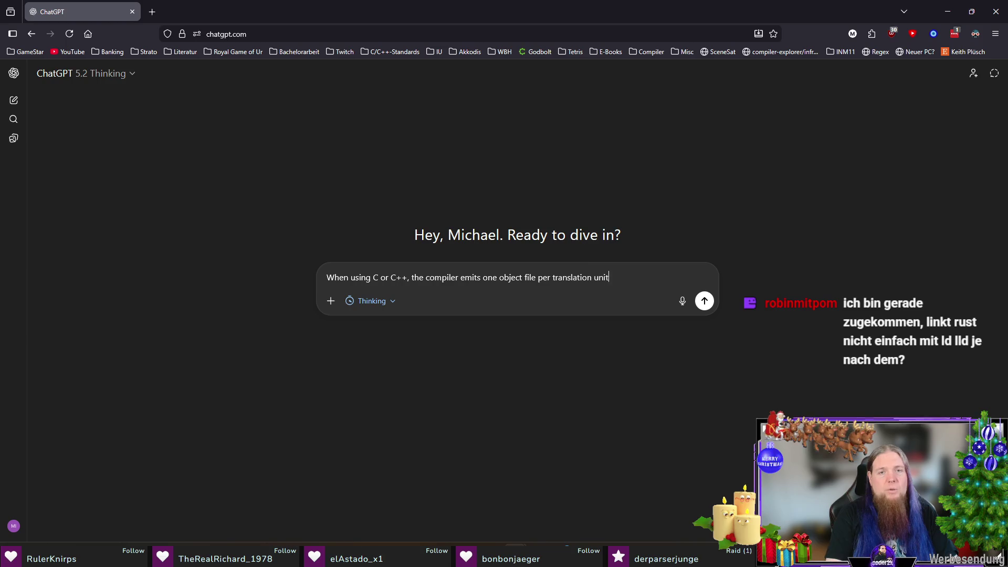
pyautogui.write('. The linker')
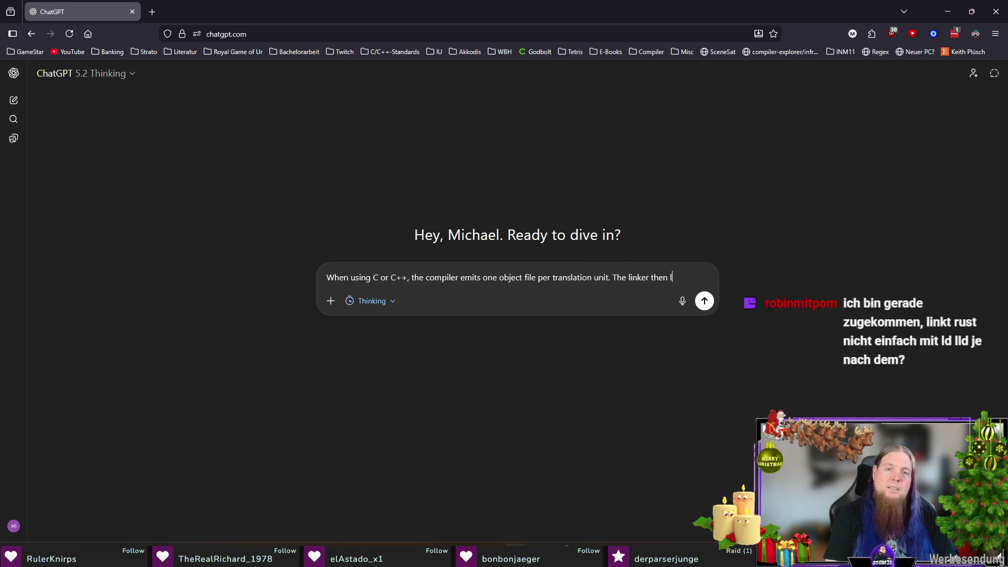
pyautogui.write(' then links all')
pyautogui.write('object files together (a')
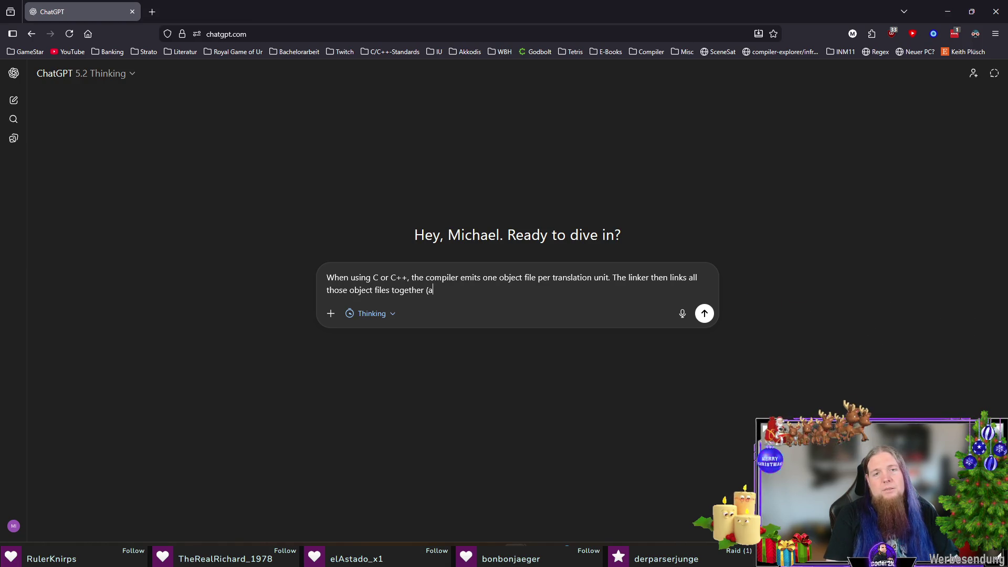
pyautogui.write('lso including')
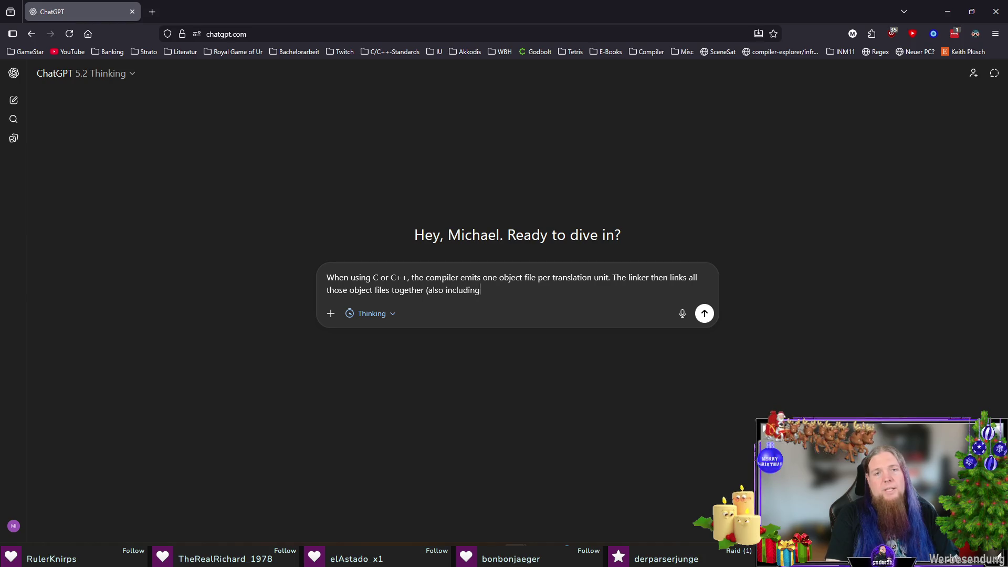
pyautogui.write(' external')
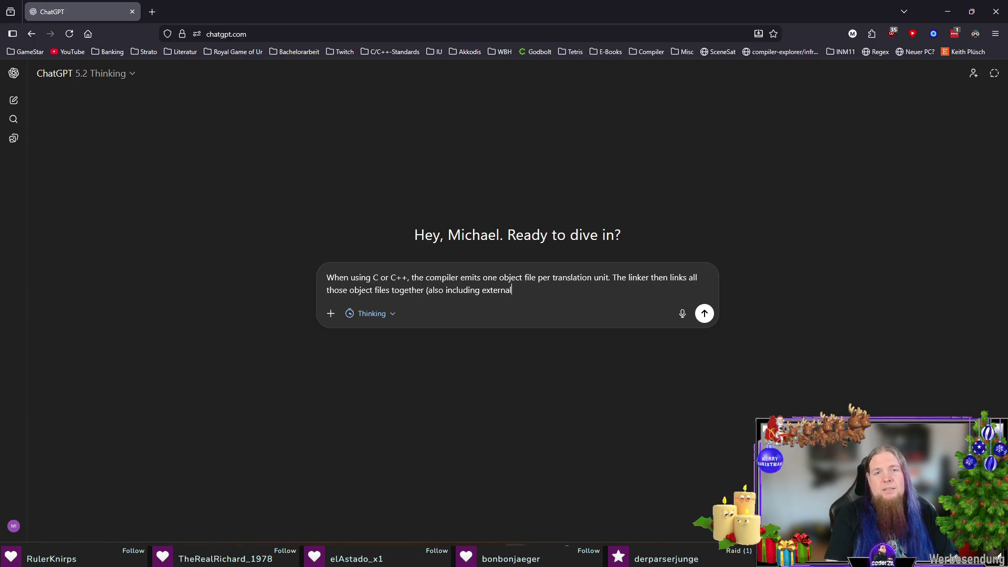
pyautogui.write(' dependencies like the ')
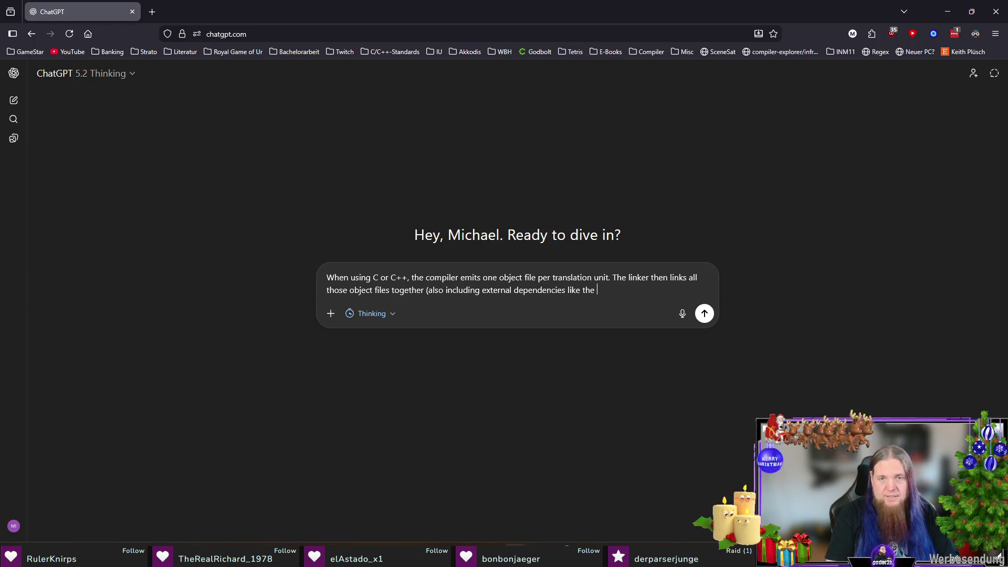
pyautogui.write('C runtime, etc.)')
pyautogui.hotkey('shift', 'Return')
pyautogui.hotkey('shift', 'Return')
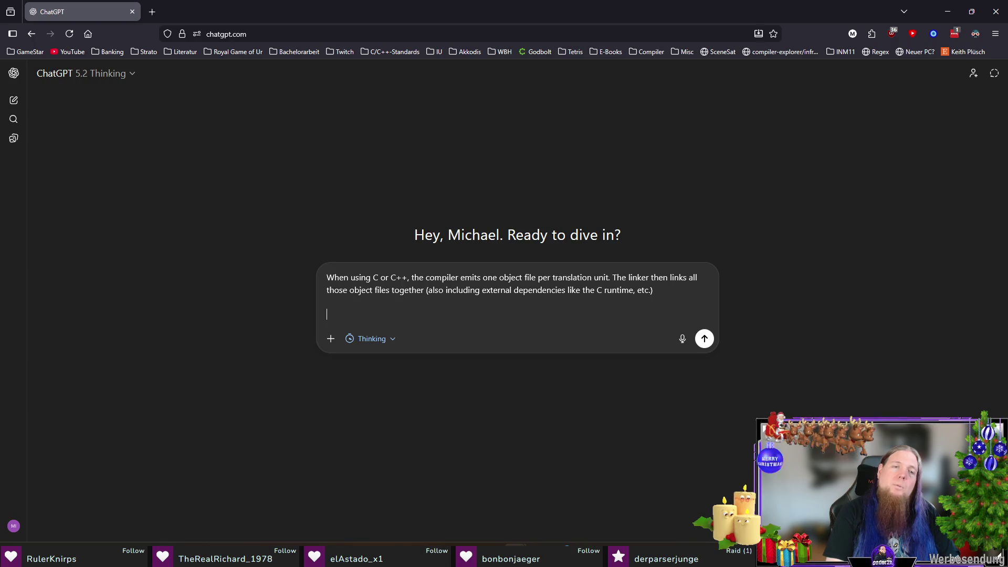
pyautogui.write('Rust? Does')
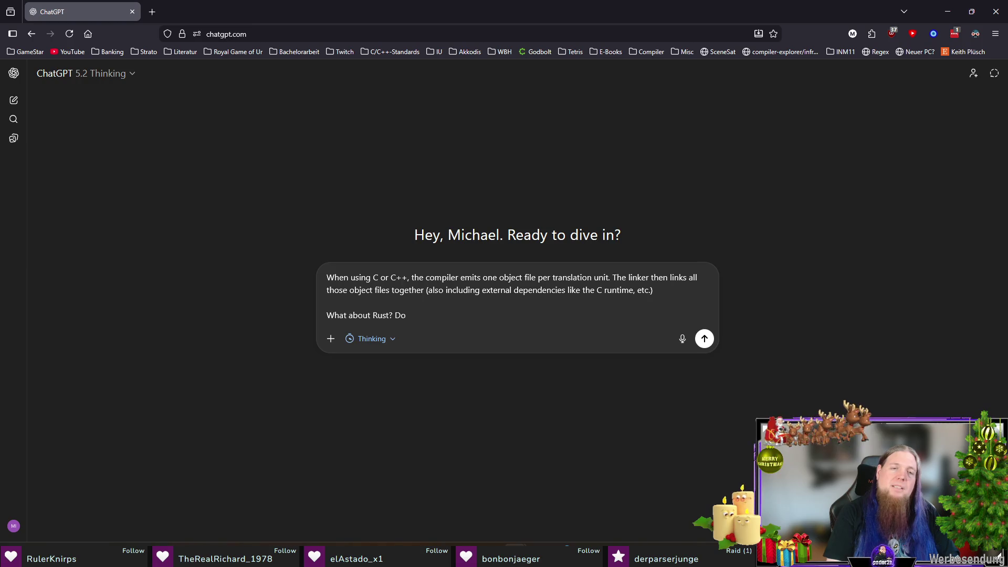
pyautogui.write(' Rust also')
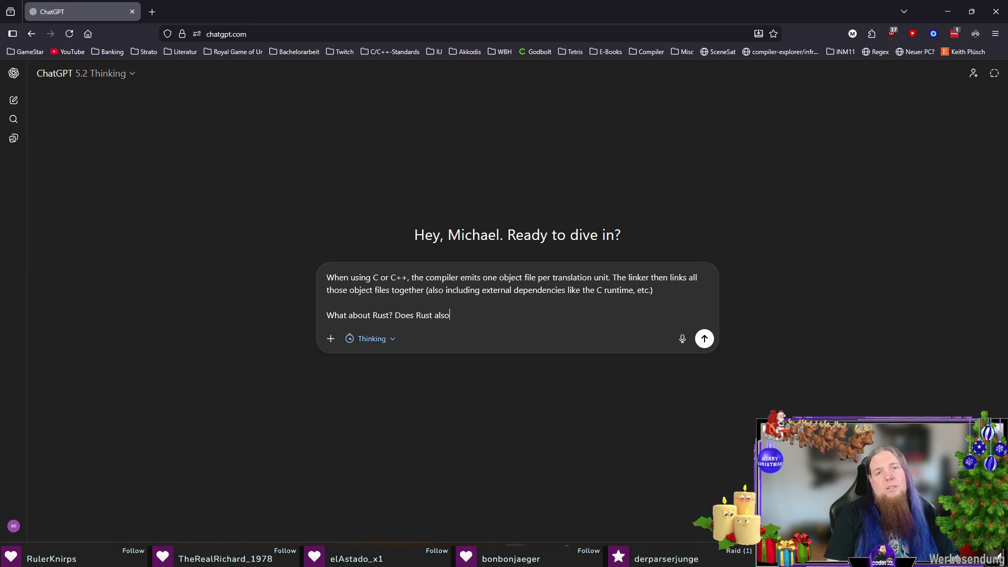
pyautogui.press('BackSpace')
pyautogui.press('BackSpace')
pyautogui.press('BackSpace')
pyautogui.press('BackSpace')
pyautogui.press('BackSpace')
pyautogui.write('the R')
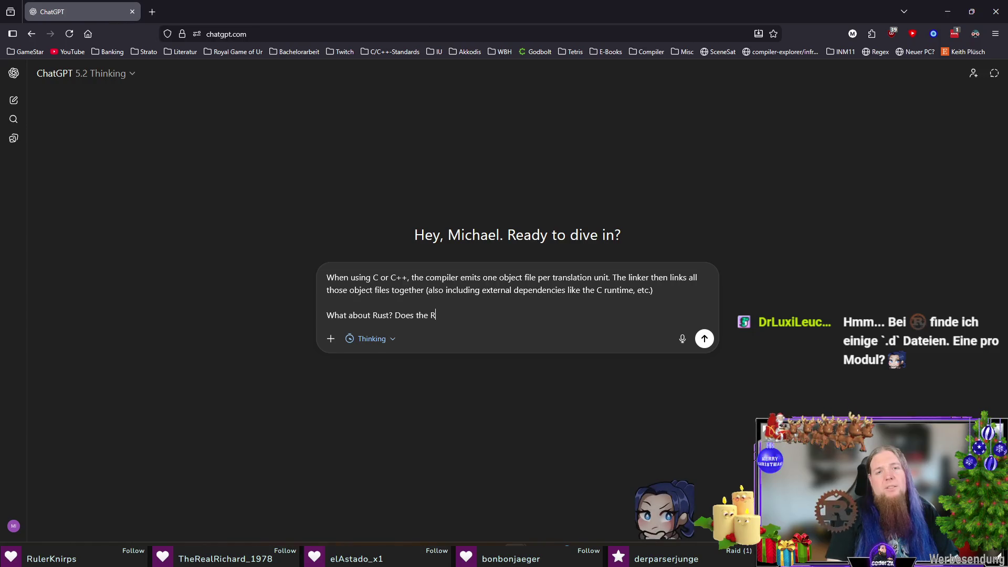
pyautogui.write('ust compiler also em')
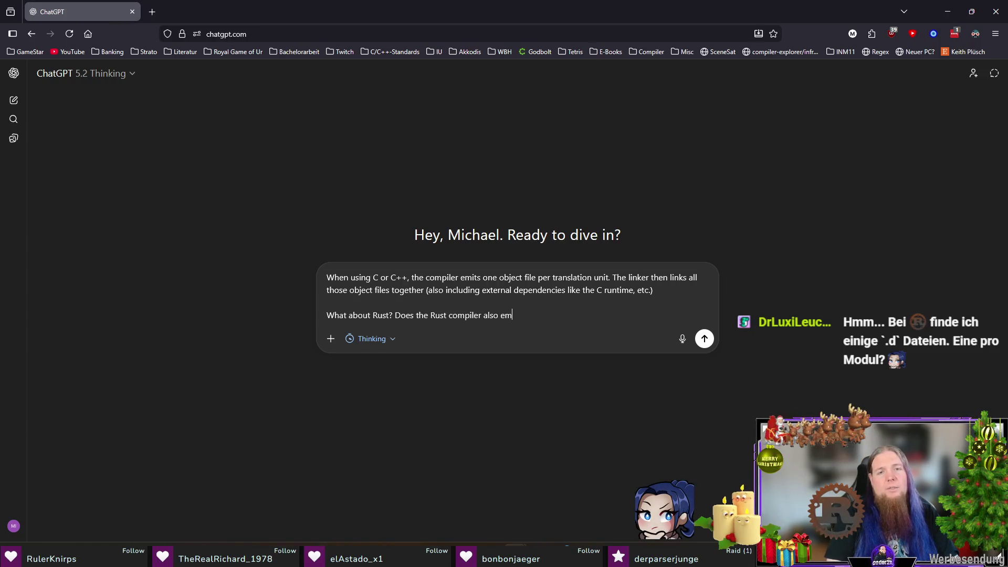
pyautogui.write('it an equivalent to ')
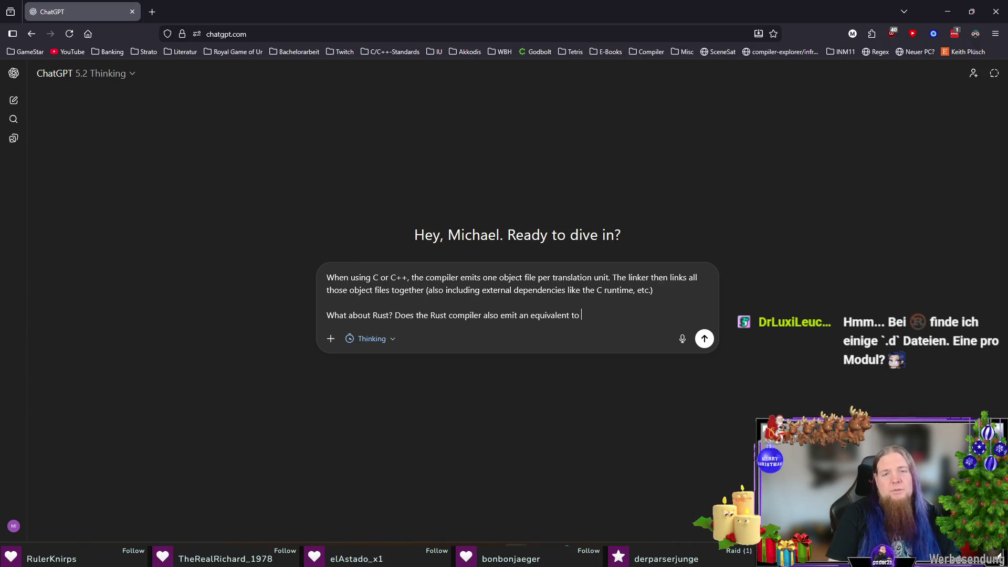
pyautogui.write('those object')
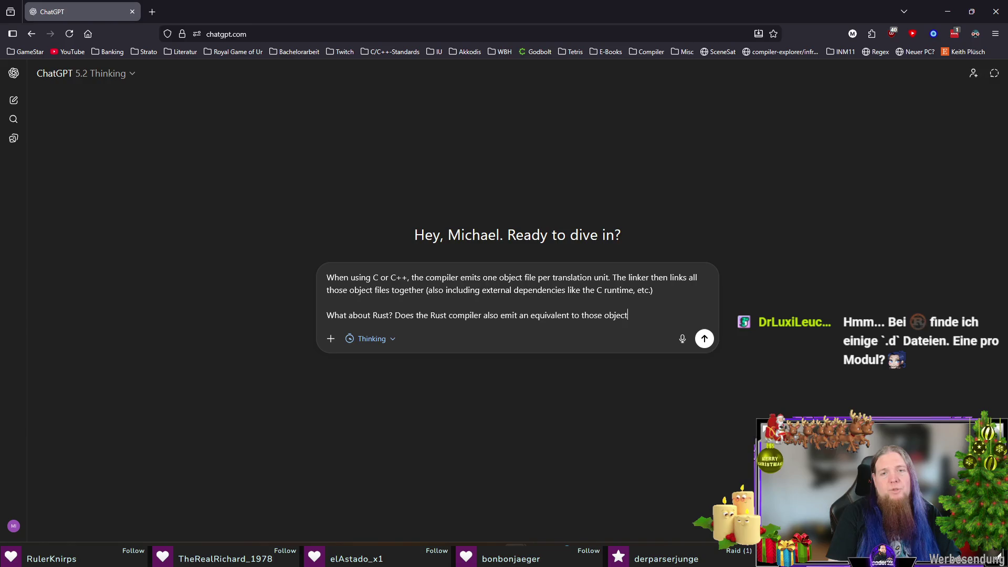
pyautogui.write(' files? Or does it emit')
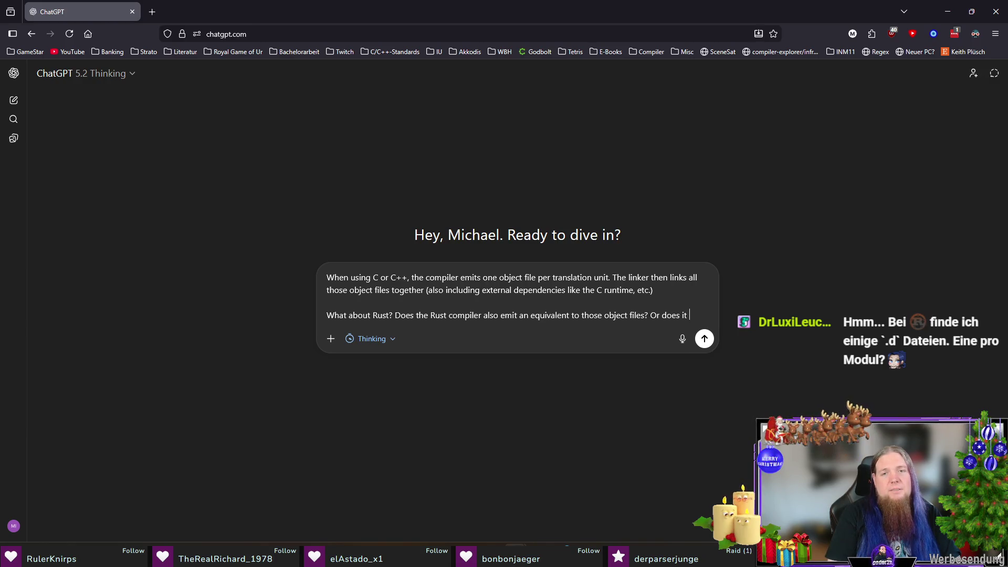
pyautogui.write(' o')
pyautogui.write('ne mo')
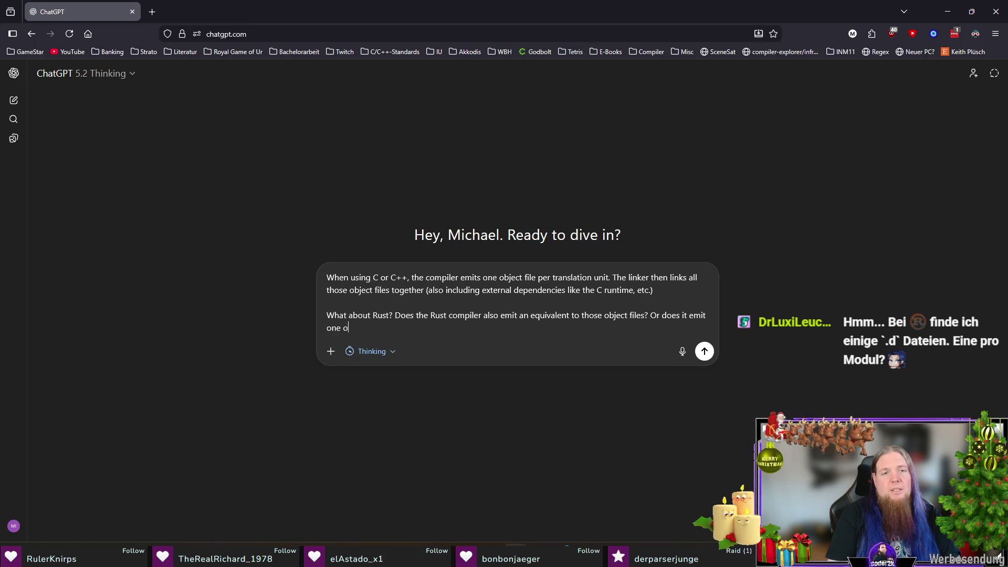
pyautogui.write('ni')
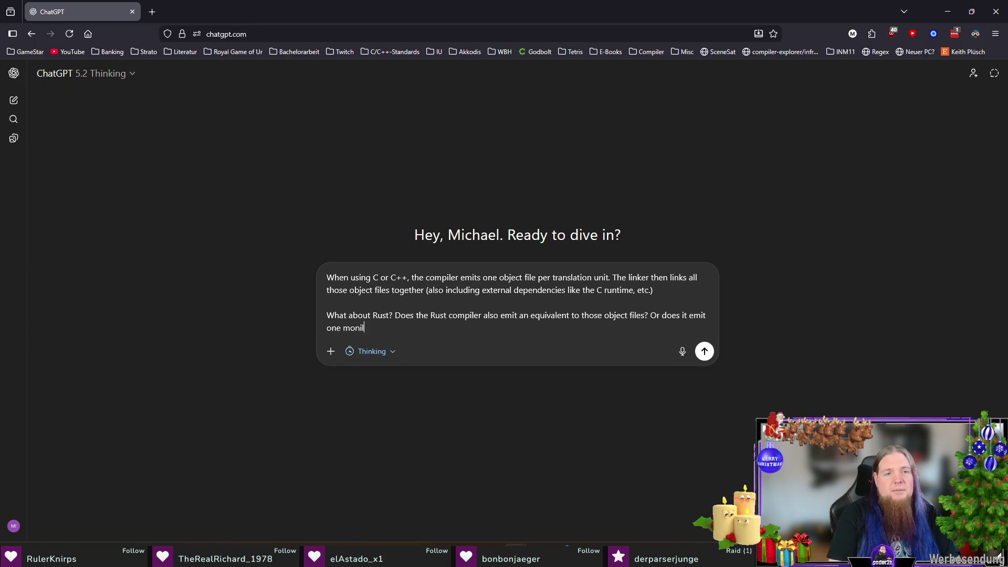
pyautogui.press('BackSpace')
pyautogui.press('BackSpace')
pyautogui.press('BackSpace')
pyautogui.write('olithis')
pyautogui.press('BackSpace')
pyautogui.press('BackSpace')
pyautogui.write('c file that g')
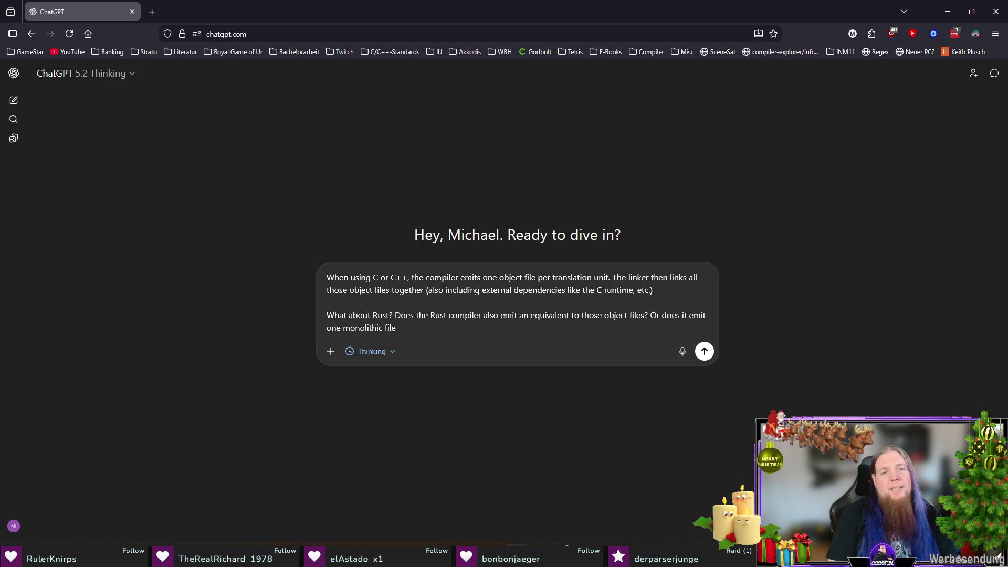
pyautogui.write('ets')
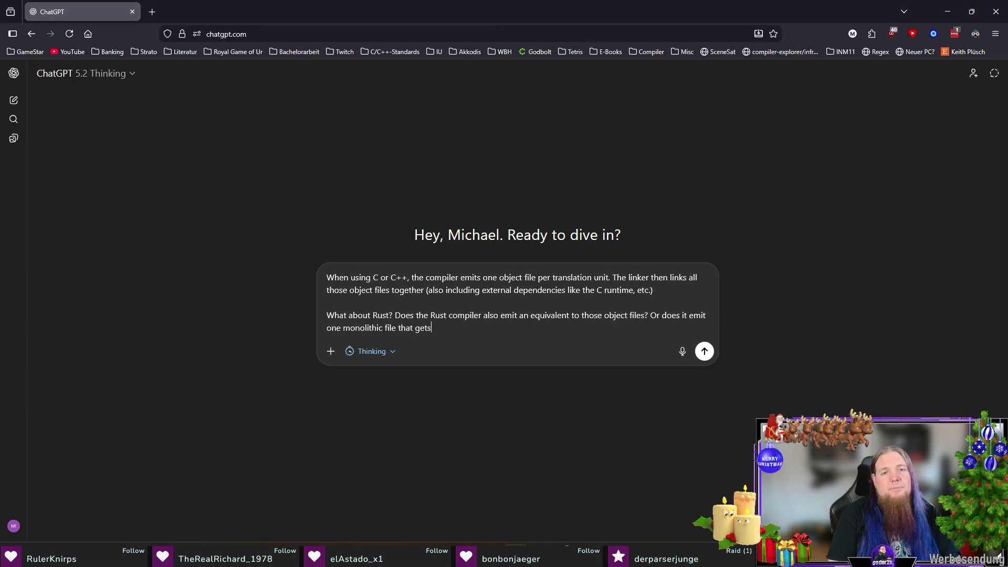
pyautogui.write(' passed to the linker?')
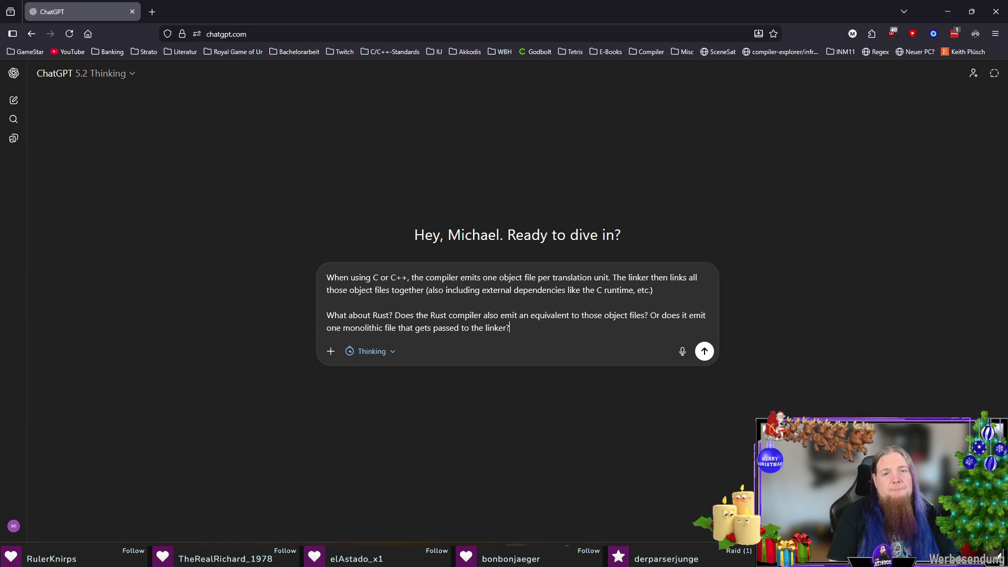
pyautogui.press('Return')
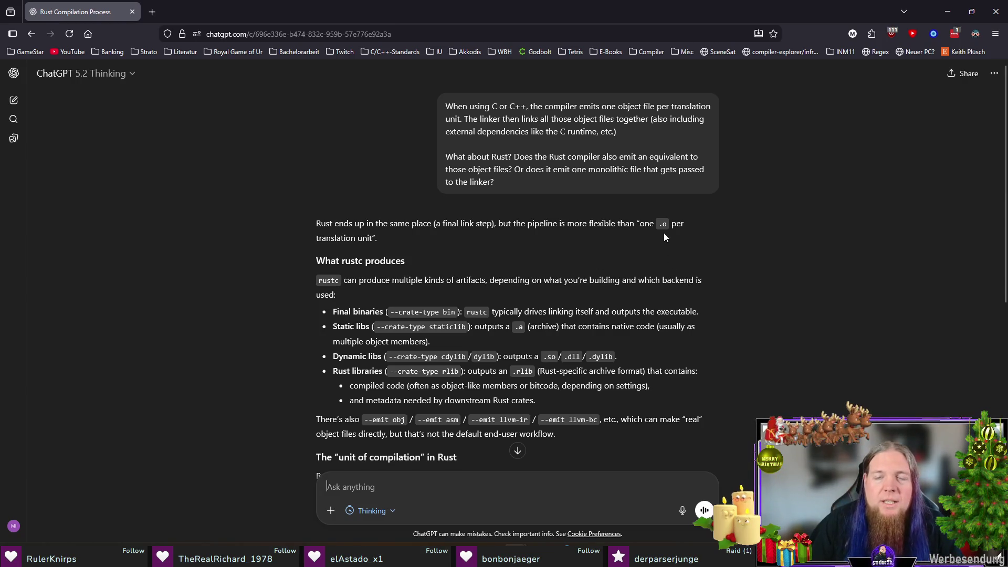
pyautogui.scroll(-1, 727, 264)
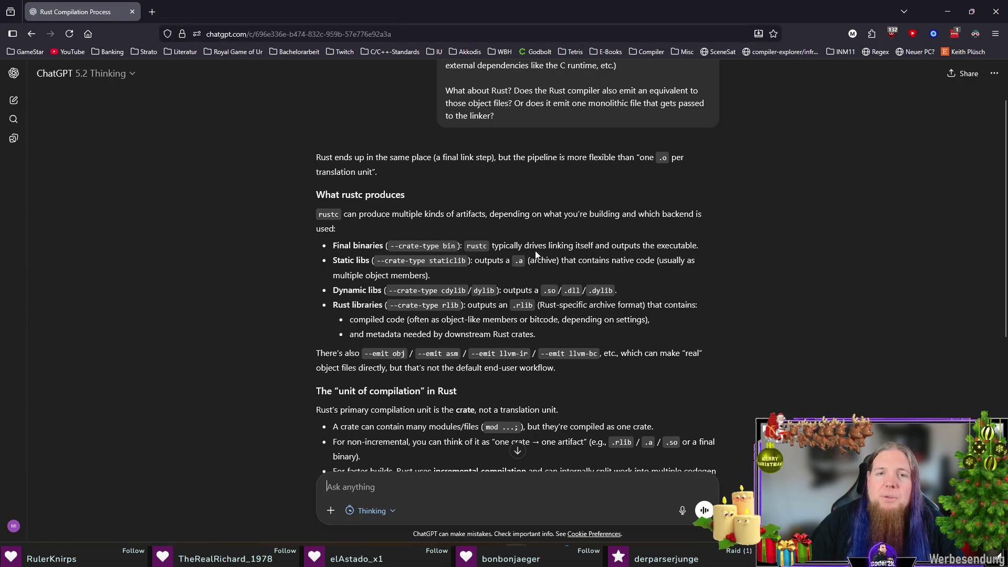
pyautogui.moveTo(628, 251); pyautogui.dragTo(743, 245)
pyautogui.click(773, 245)
pyautogui.moveTo(524, 247); pyautogui.dragTo(600, 248)
pyautogui.click(700, 246)
pyautogui.scroll(-1, 771, 258)
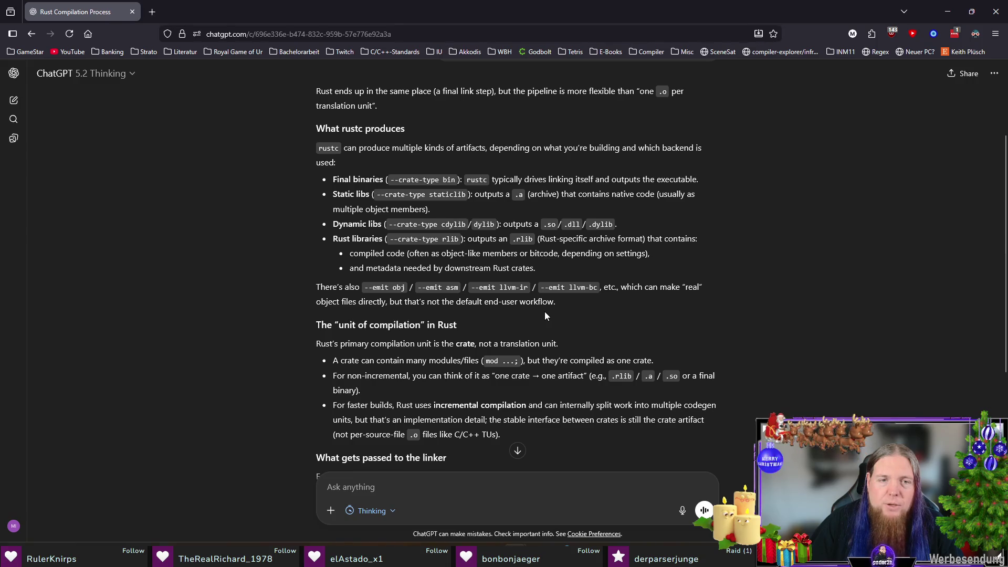
pyautogui.scroll(-1, 196, 330)
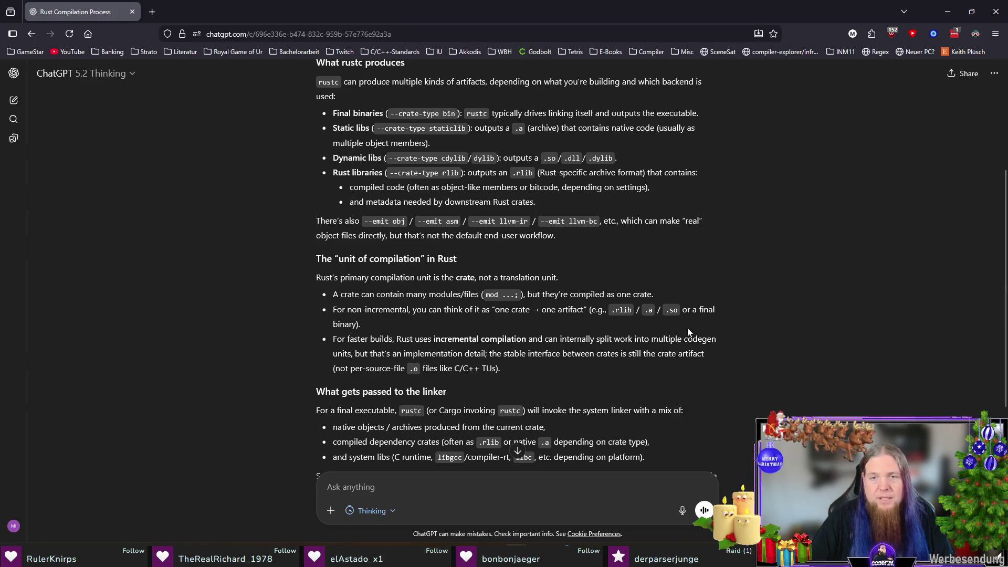
pyautogui.scroll(-3, 215, 368)
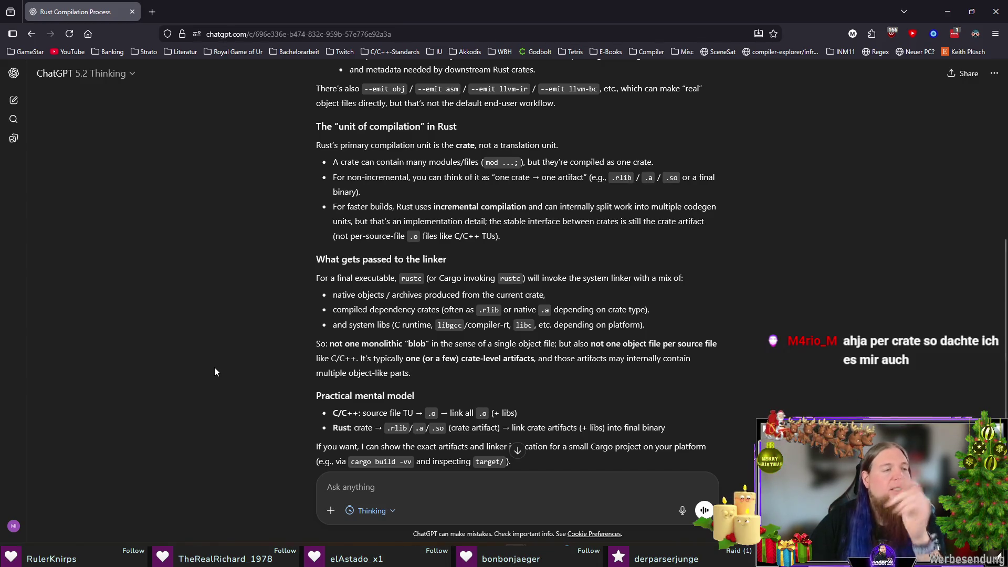
pyautogui.moveTo(432, 207); pyautogui.dragTo(534, 208)
pyautogui.click(539, 241)
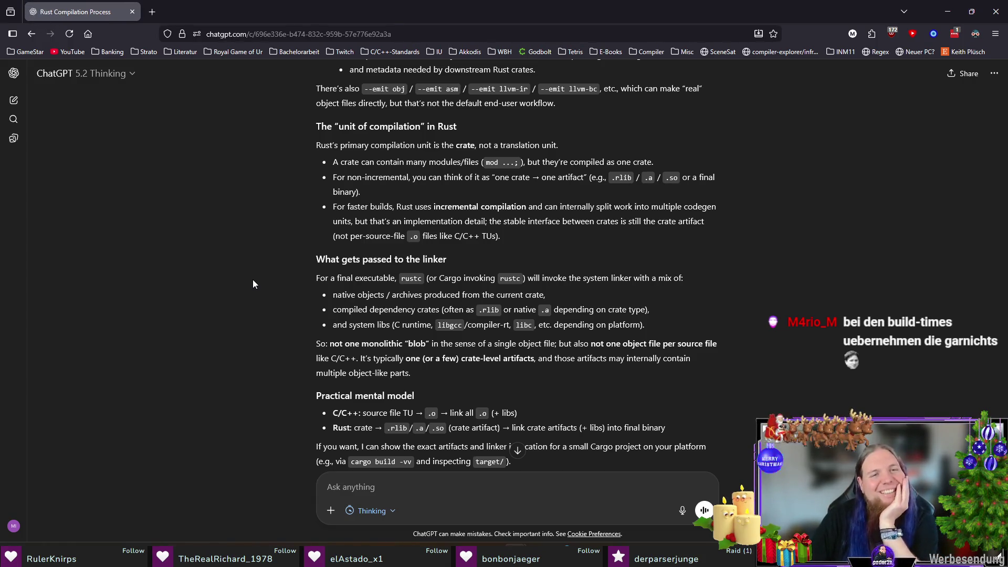
pyautogui.scroll(-2, 250, 286)
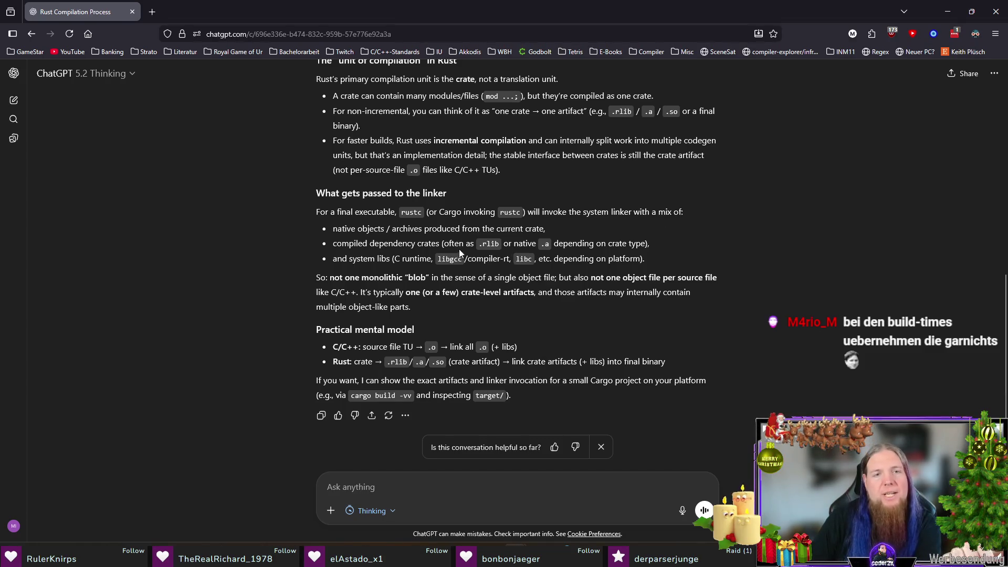
pyautogui.moveTo(394, 230); pyautogui.dragTo(564, 223)
pyautogui.click(563, 223)
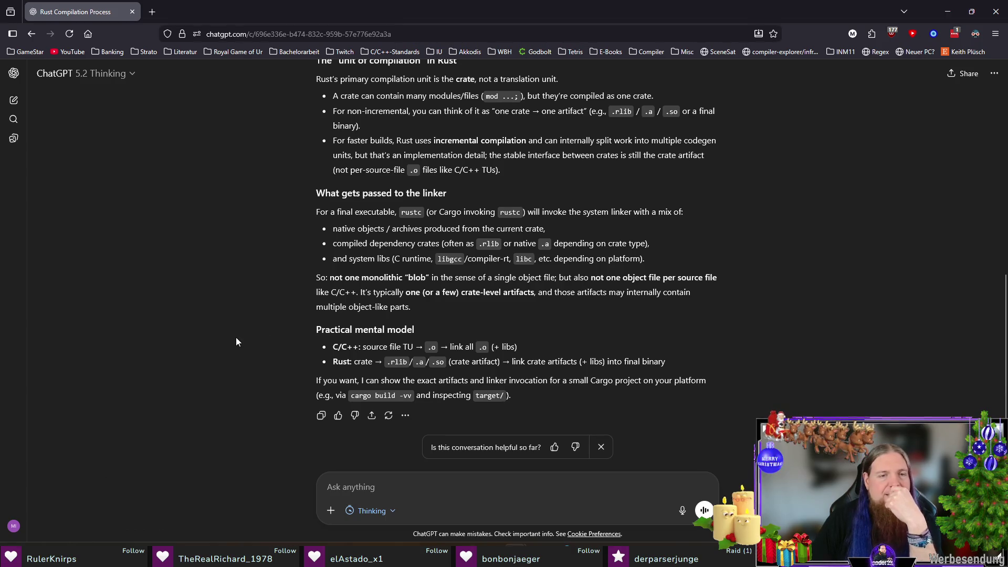
pyautogui.scroll(-1, 235, 337)
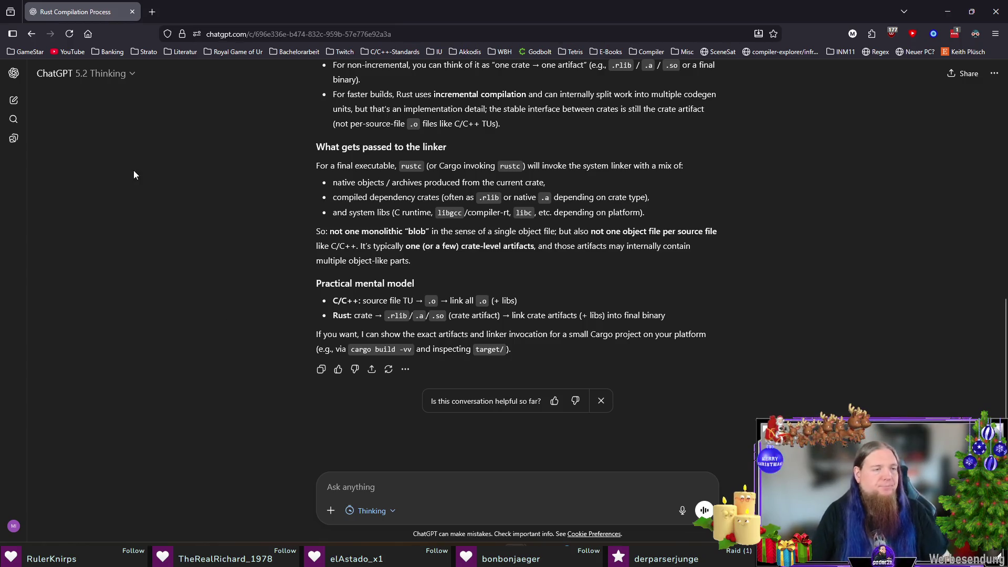
pyautogui.hotkey('alt', 'Tab')
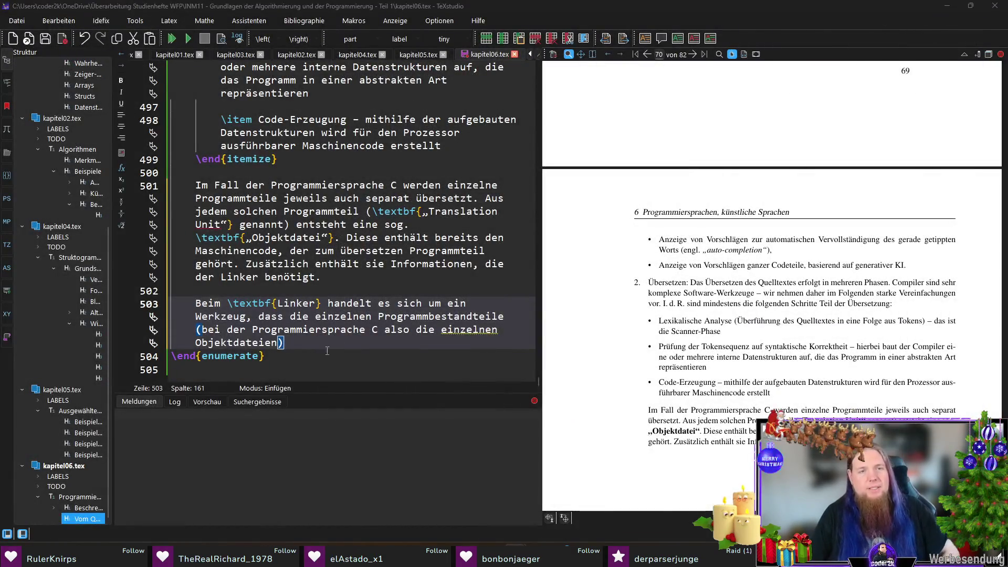
# Complete line 503 with externally installed dependencies, 'z. B. Software-Bibliotheken).'
pyautogui.press('Down')
pyautogui.press('Up')
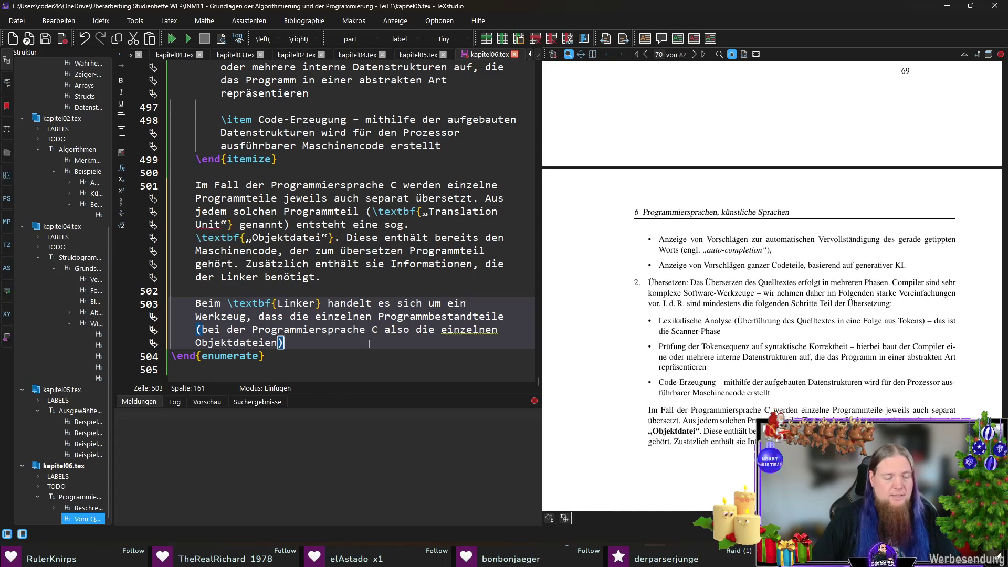
pyautogui.write(' mit einander ')
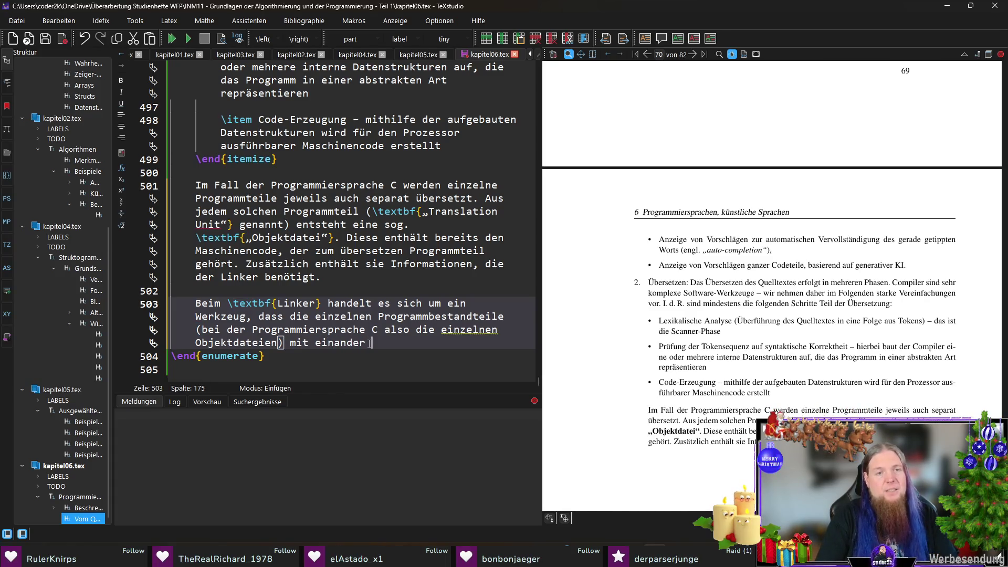
pyautogui.write('verbindet und dabei auch externe Abhänigkeiten')
pyautogui.press('Left')
pyautogui.press('Left')
pyautogui.press('Left')
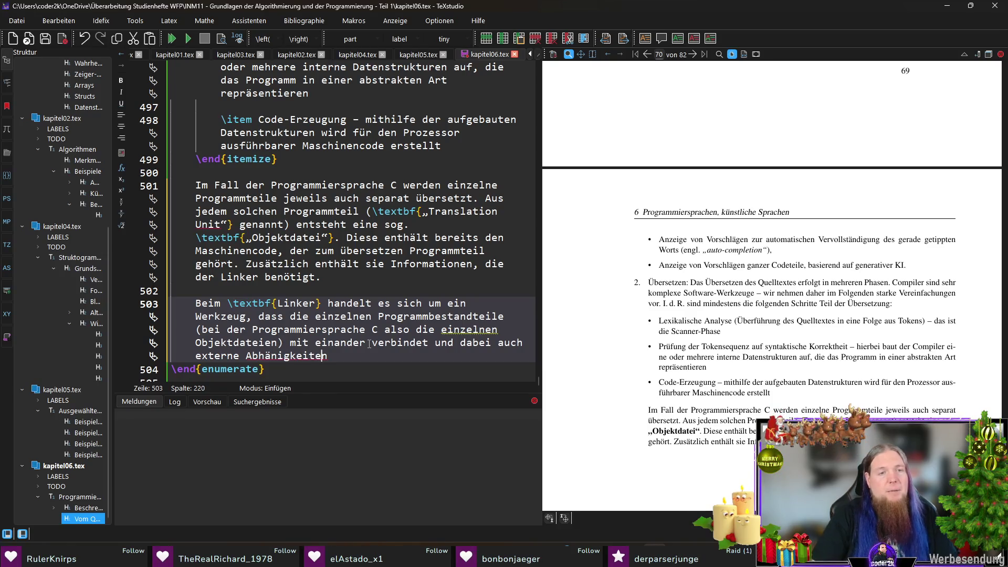
pyautogui.write('g')
pyautogui.press('End')
pyautogui.write('einbindet, wie be')
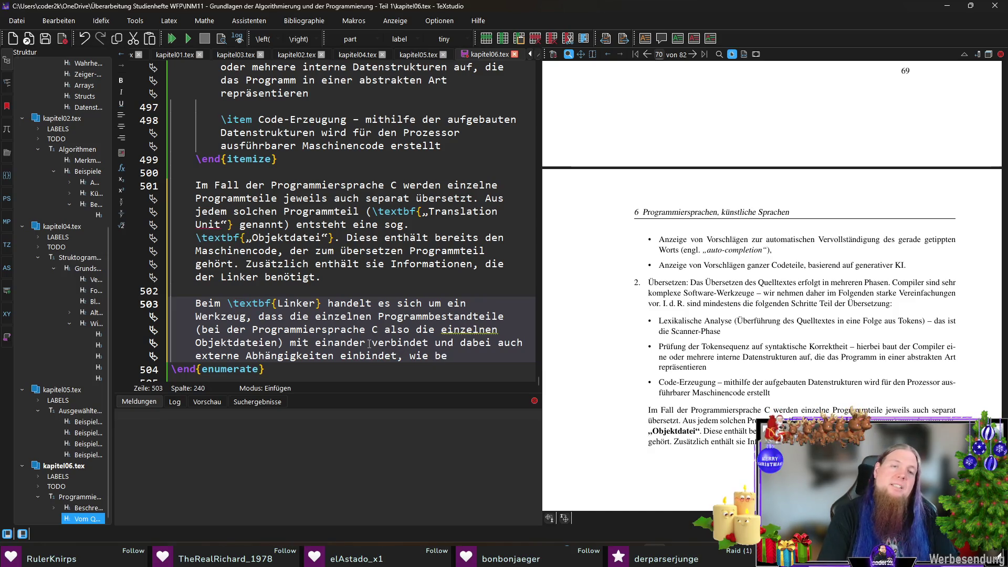
pyautogui.press('BackSpace')
pyautogui.press('BackSpace')
pyautogui.write('die bereits auf dem Betriebssystem installie')
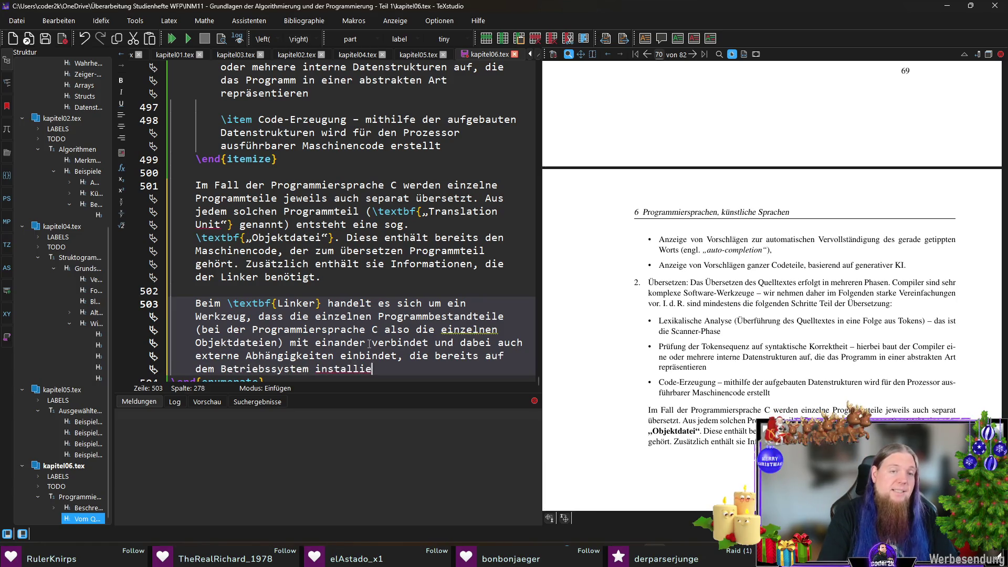
pyautogui.write('rt sind ')
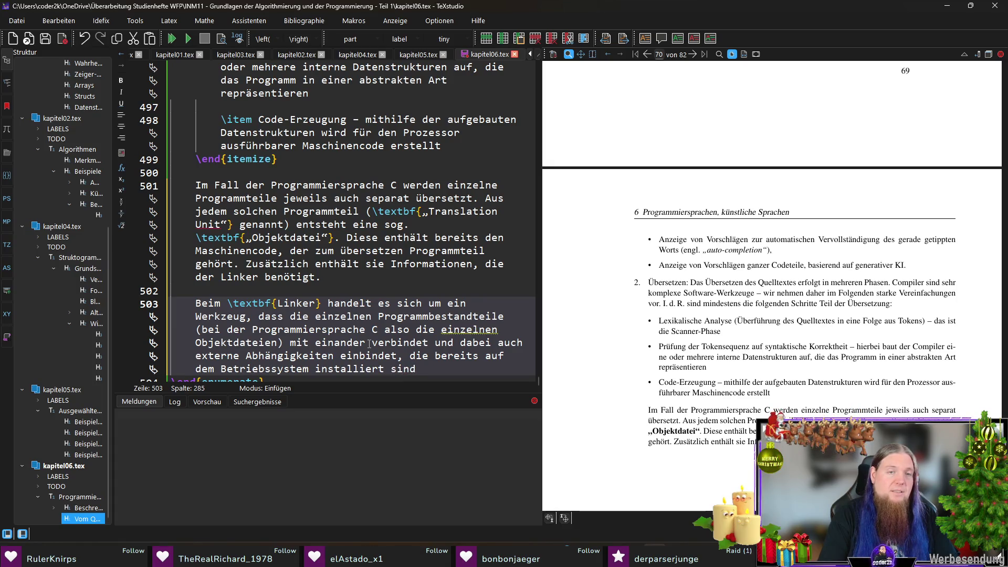
pyautogui.write('(z.')
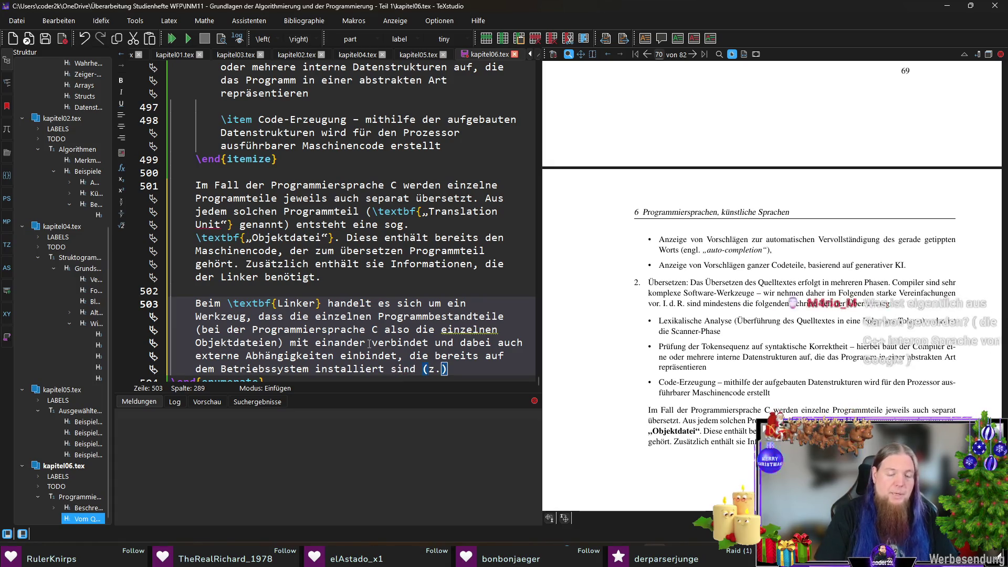
pyautogui.write(' B. Bibliotheken')
pyautogui.press('Home')
pyautogui.write('Software-')
pyautogui.press('End')
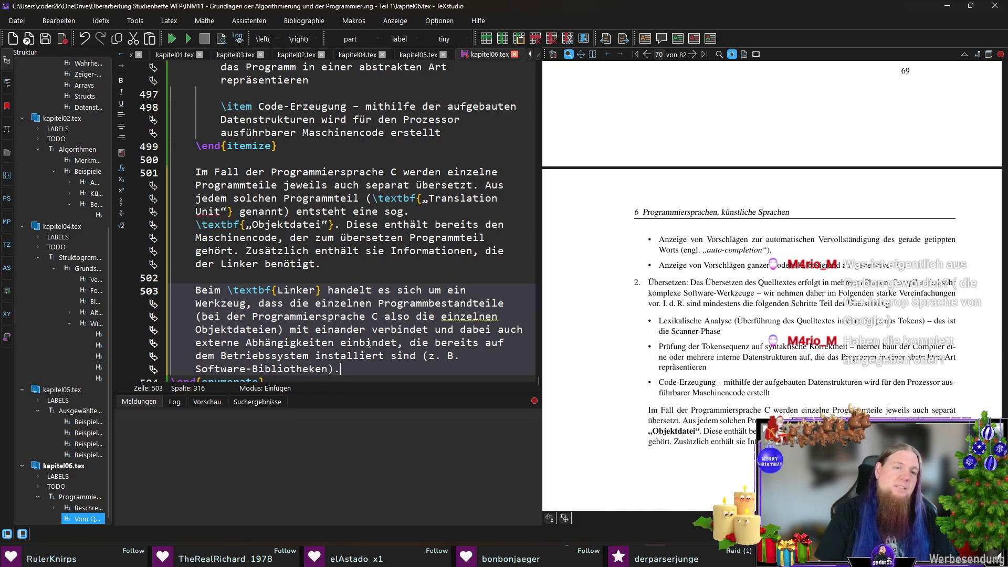
pyautogui.scroll(-1, 369, 344)
pyautogui.click(381, 372)
# Recompile chapter 6 so the preview shows the finished Linker paragraph
pyautogui.press('F5')
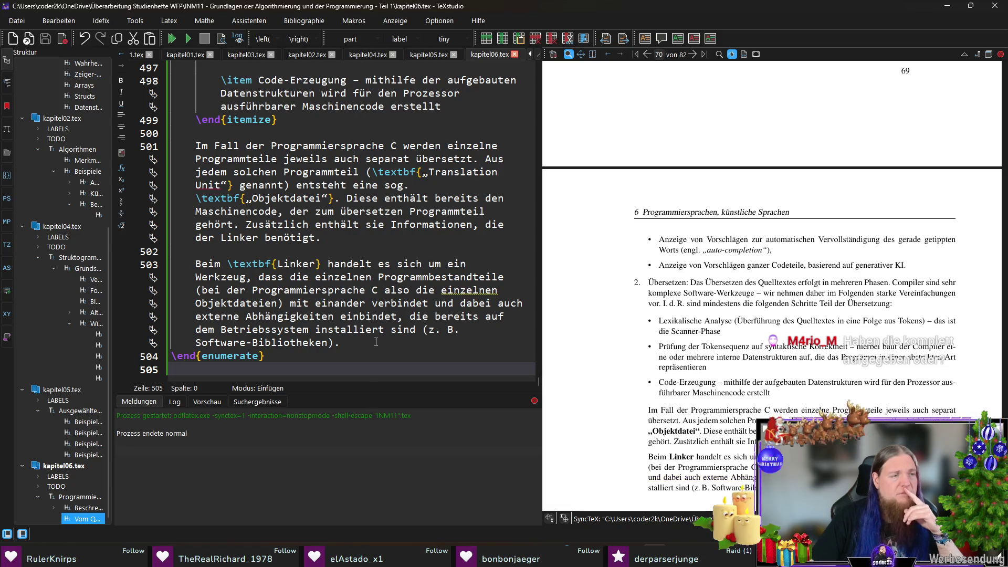
pyautogui.scroll(-3, 632, 352)
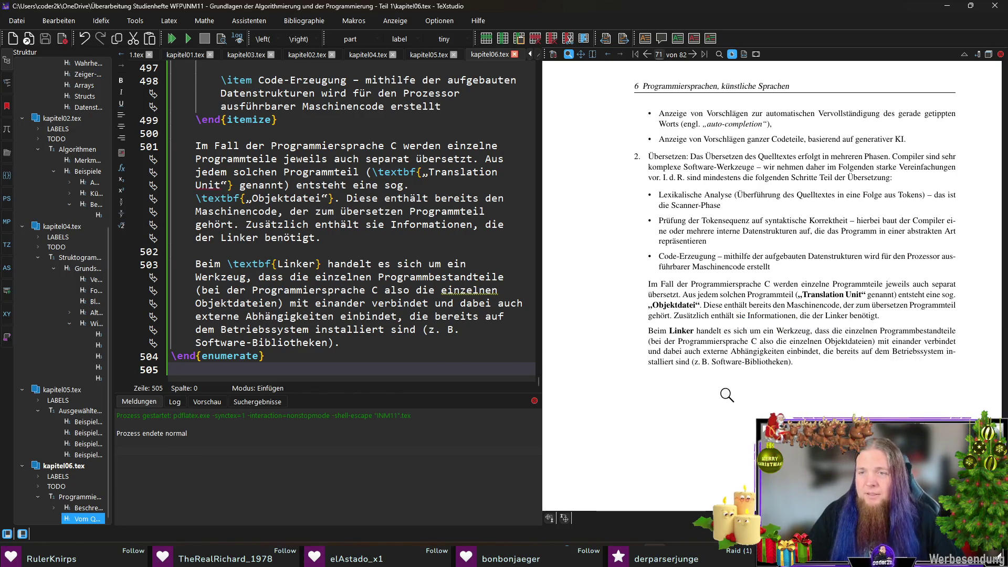
pyautogui.scroll(-1, 773, 378)
pyautogui.scroll(-1, 771, 377)
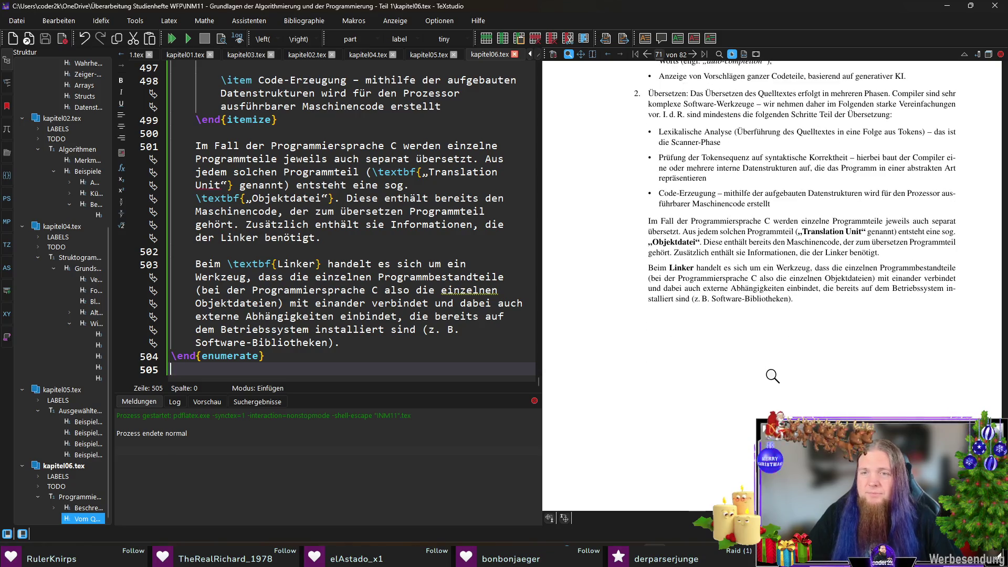
# Add that the linker's result is a software library or runnable program, then recompile
pyautogui.click(406, 343)
pyautogui.write('Das Ergebnis ')
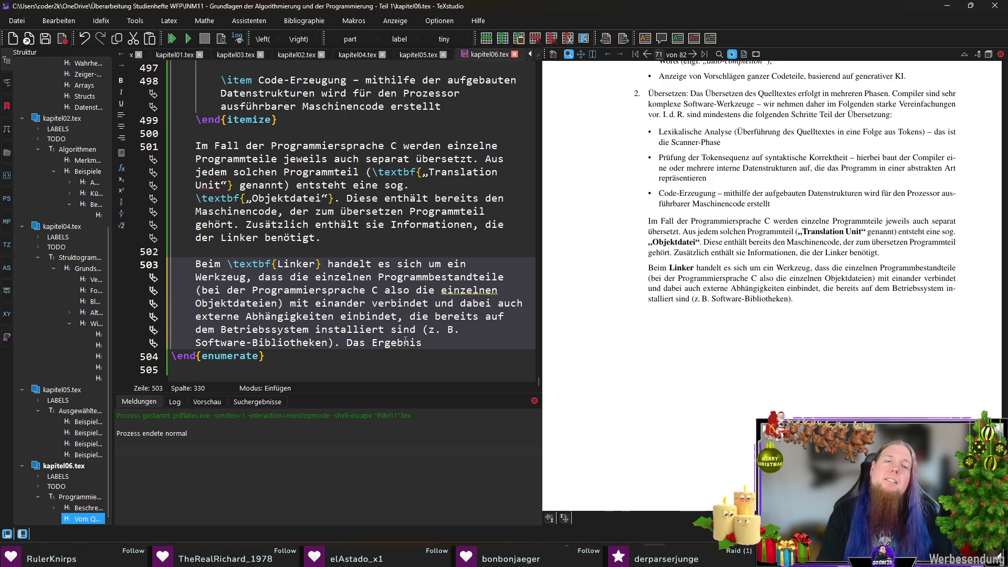
pyautogui.write('dieses Proze')
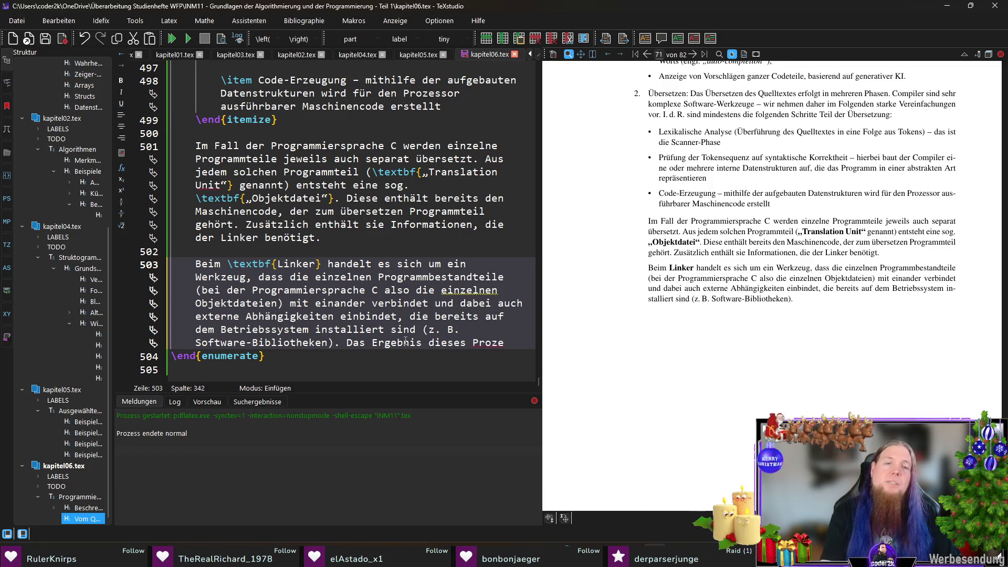
pyautogui.write('sses a')
pyautogui.press('BackSpace')
pyautogui.write('ist selbst wiederum eine Software-Bibliothek oder – ')
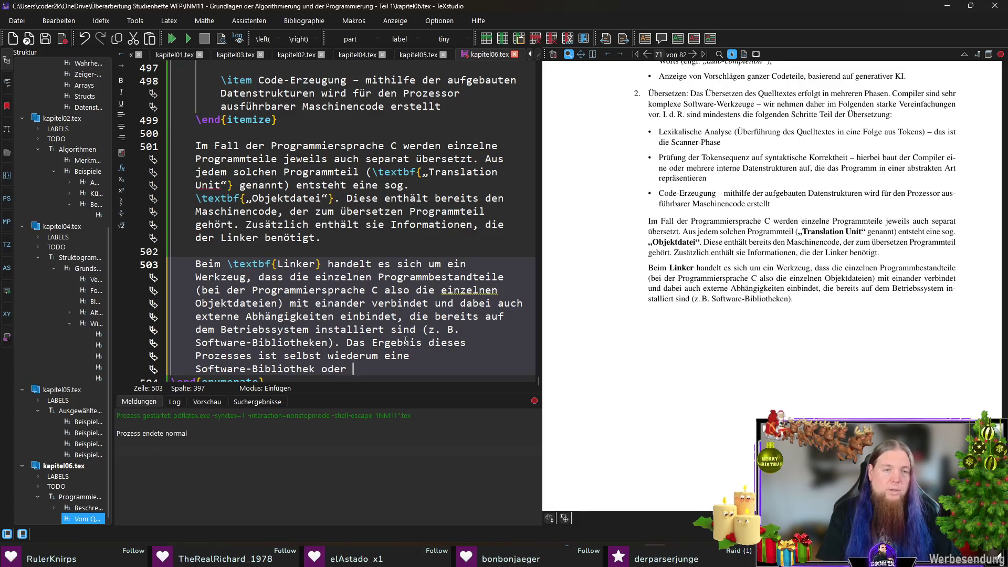
pyautogui.write('wie')
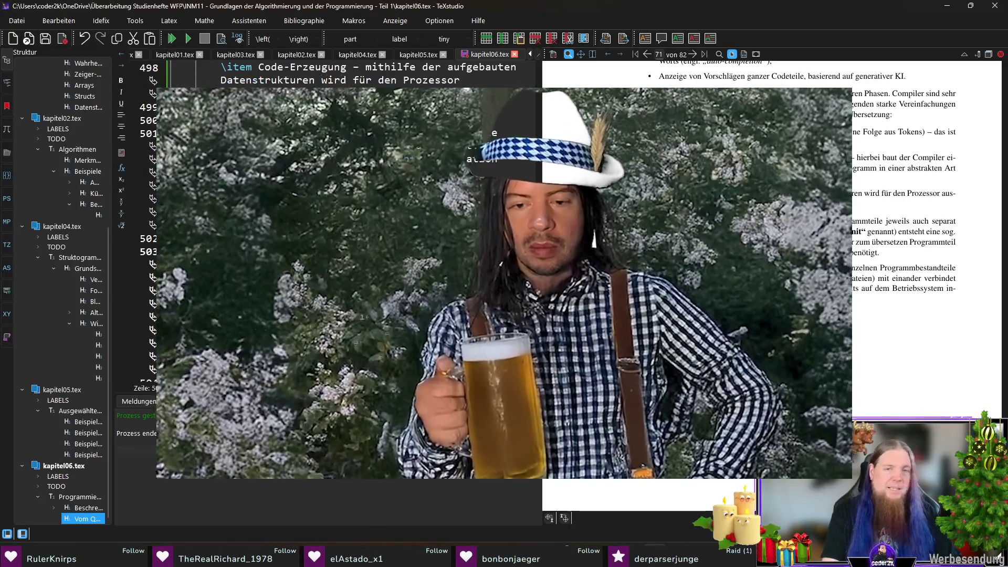
pyautogui.write(' in unserem Fall – ein lauffähiges Programm.')
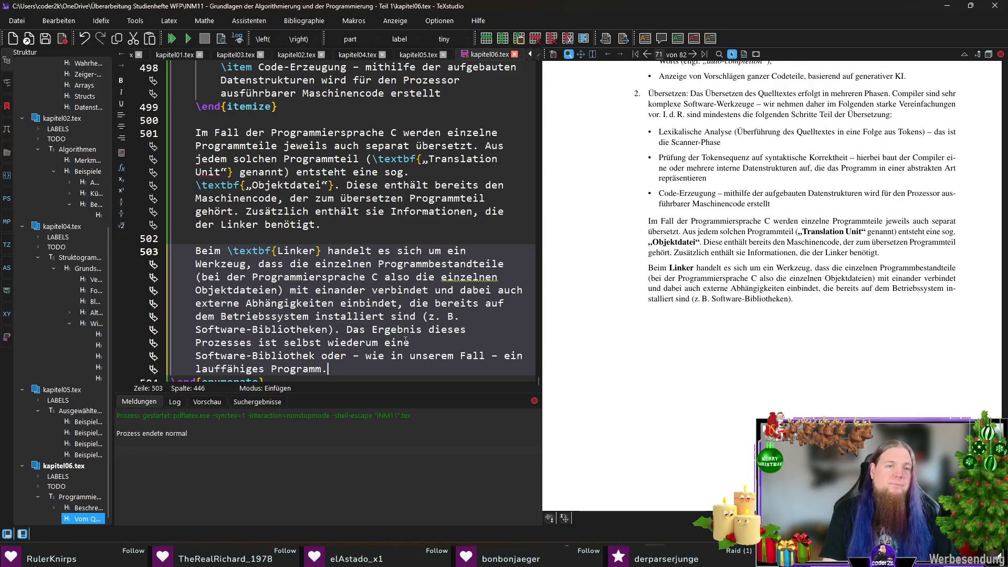
pyautogui.press('F5')
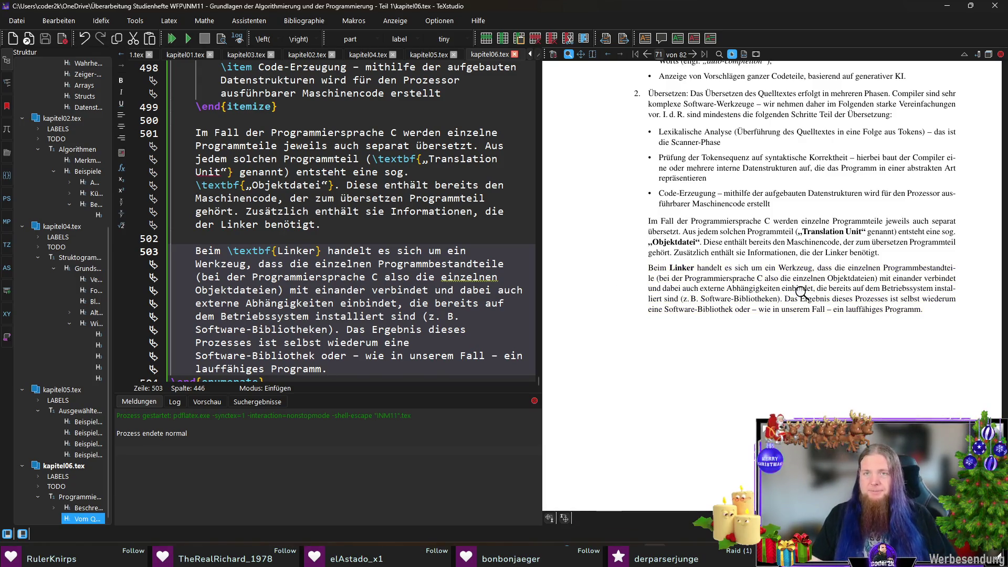
pyautogui.scroll(2, 800, 294)
pyautogui.scroll(-1, 801, 293)
pyautogui.scroll(1, 802, 293)
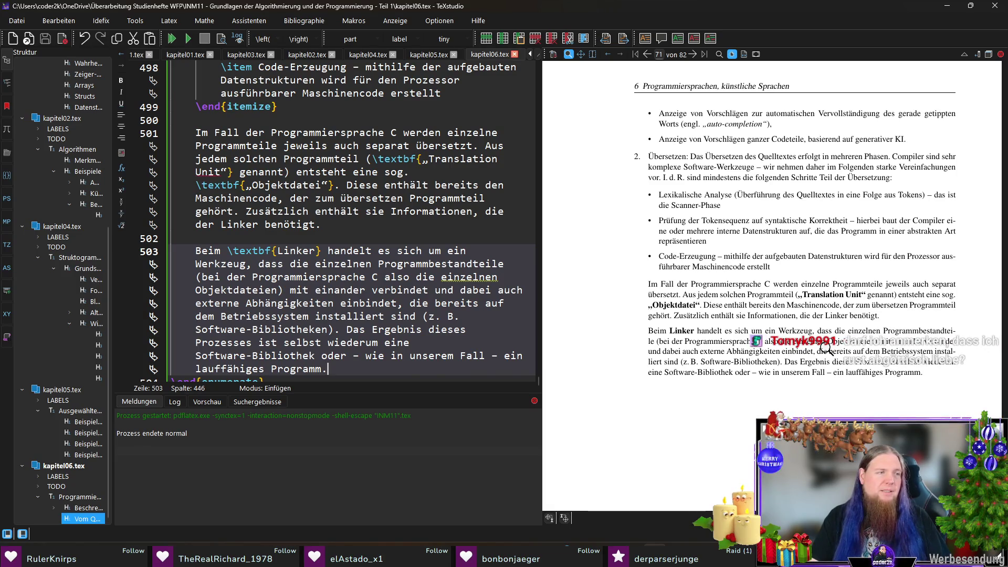
pyautogui.scroll(2, 825, 344)
pyautogui.scroll(5, 761, 243)
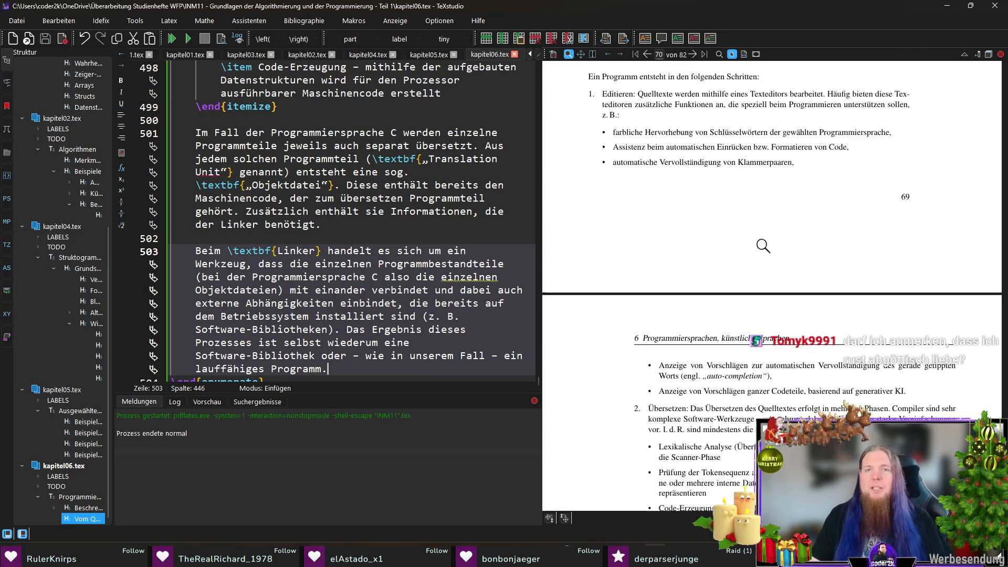
pyautogui.scroll(3, 709, 221)
# Wrap the list term Editieren in \textbf{} via Ctrl+B
pyautogui.keyDown('ctrl'); pyautogui.click(604, 181); pyautogui.keyUp('ctrl')
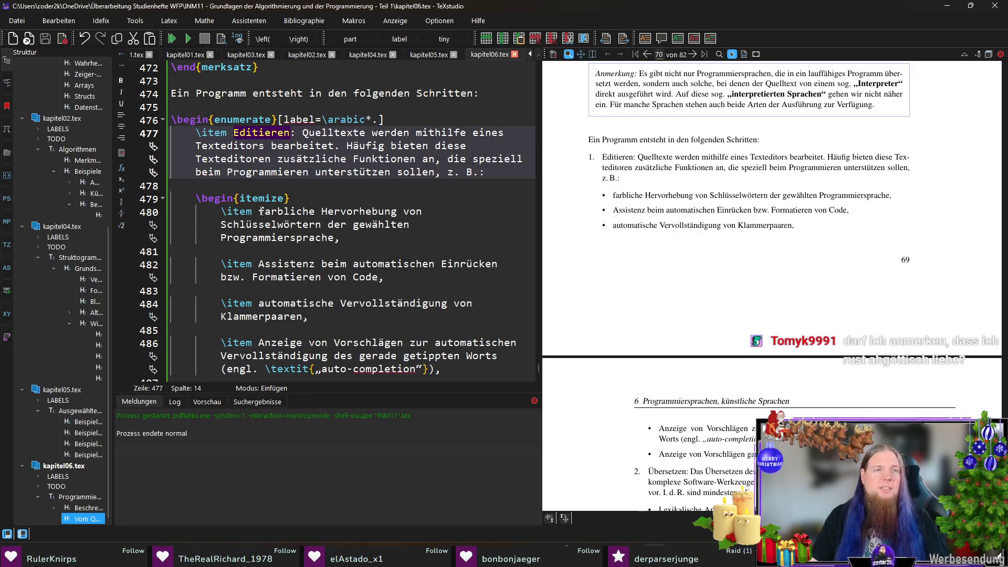
pyautogui.doubleClick(257, 132)
pyautogui.hotkey('ctrl', 'b')
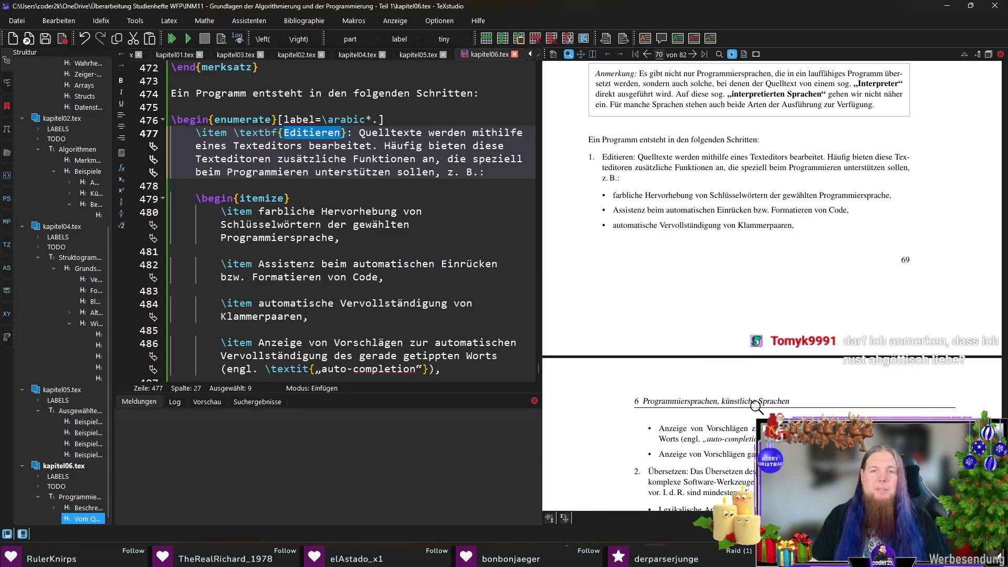
pyautogui.scroll(-2, 692, 425)
# Wrap the list term Übersetzen in \textbf{} via Ctrl+B
pyautogui.keyDown('ctrl'); pyautogui.click(663, 407); pyautogui.keyUp('ctrl')
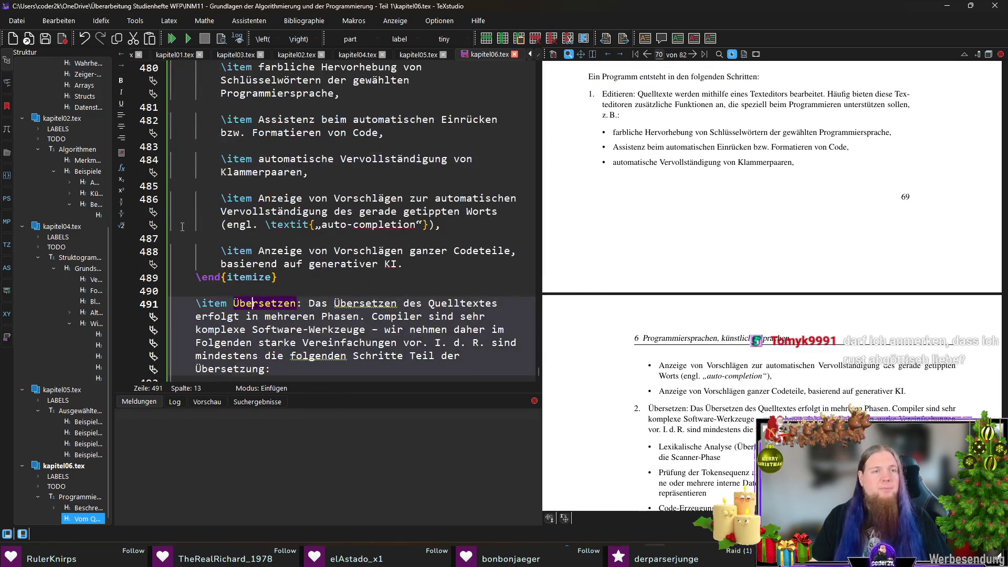
pyautogui.doubleClick(272, 299)
pyautogui.hotkey('ctrl', 'b')
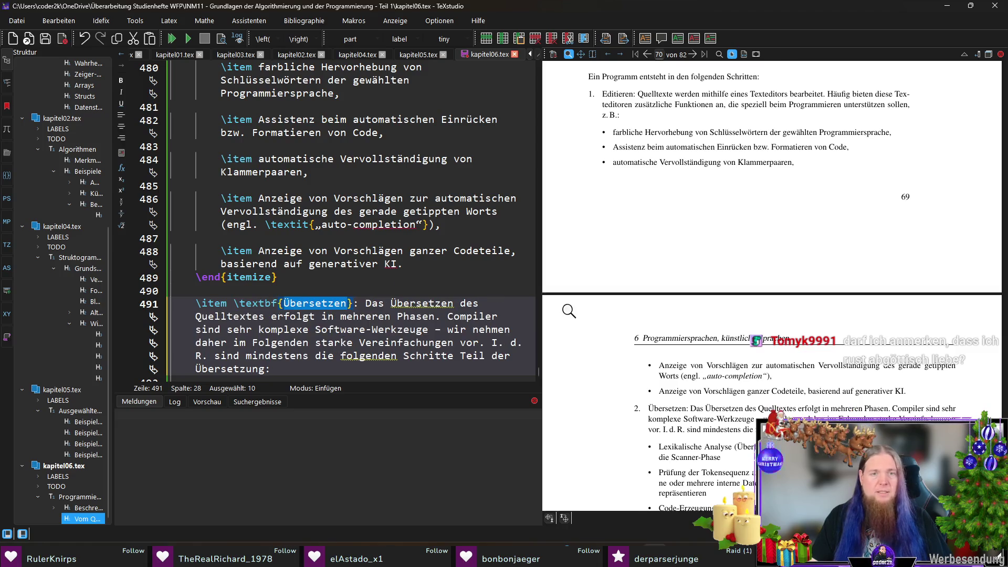
pyautogui.click(490, 307)
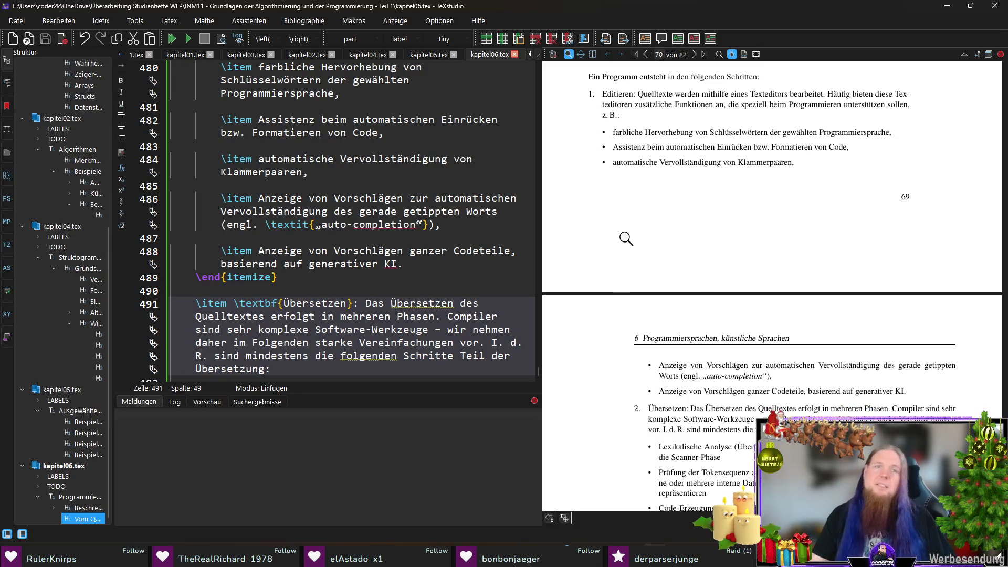
pyautogui.scroll(-4, 626, 238)
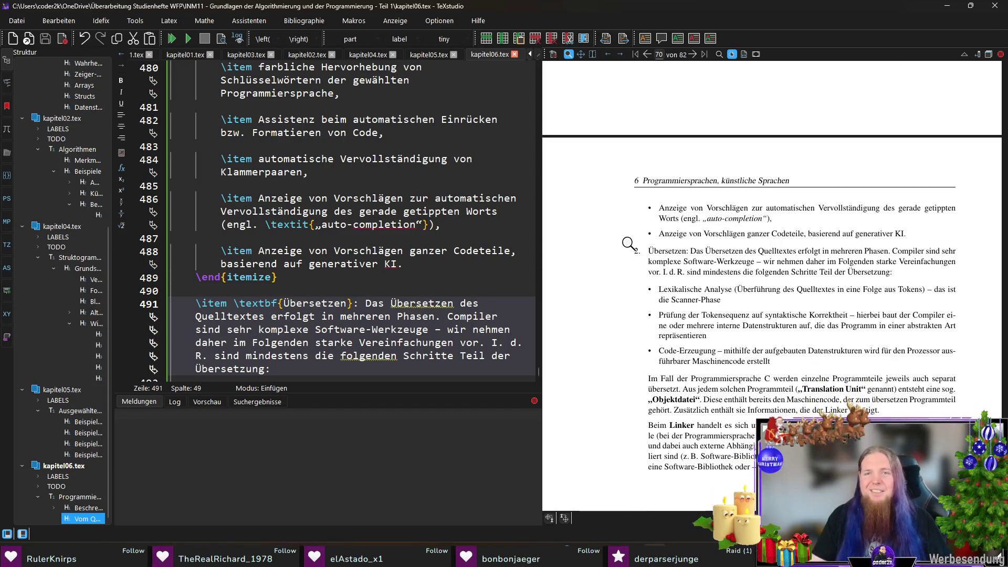
pyautogui.scroll(-2, 626, 241)
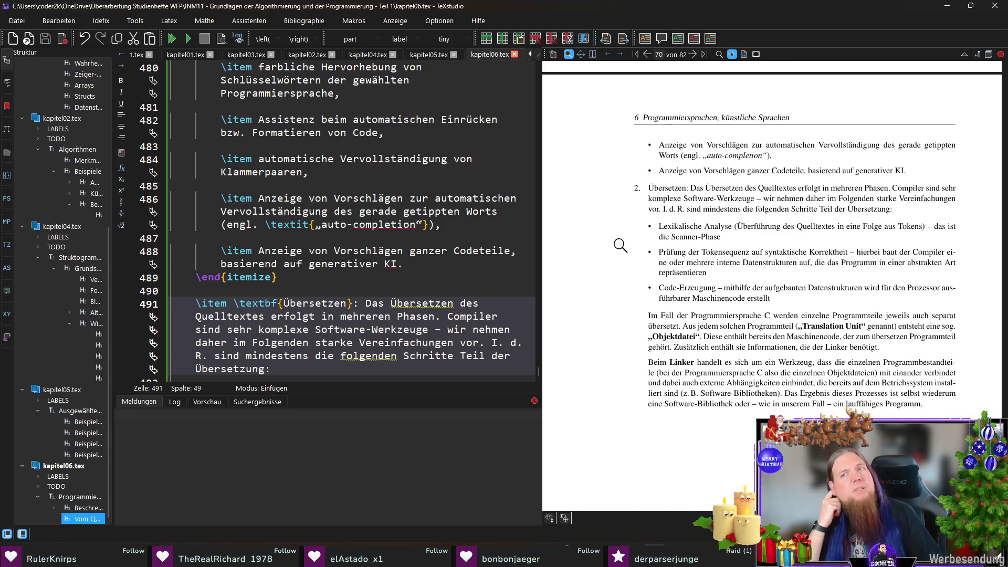
# Make Lexikalische Analyse bold on line 494 of the compiler-phase sub-list
pyautogui.keyDown('ctrl'); pyautogui.click(677, 227); pyautogui.keyUp('ctrl')
pyautogui.moveTo(388, 305); pyautogui.dragTo(258, 304)
pyautogui.hotkey('ctrl', 'b')
pyautogui.scroll(-2, 401, 337)
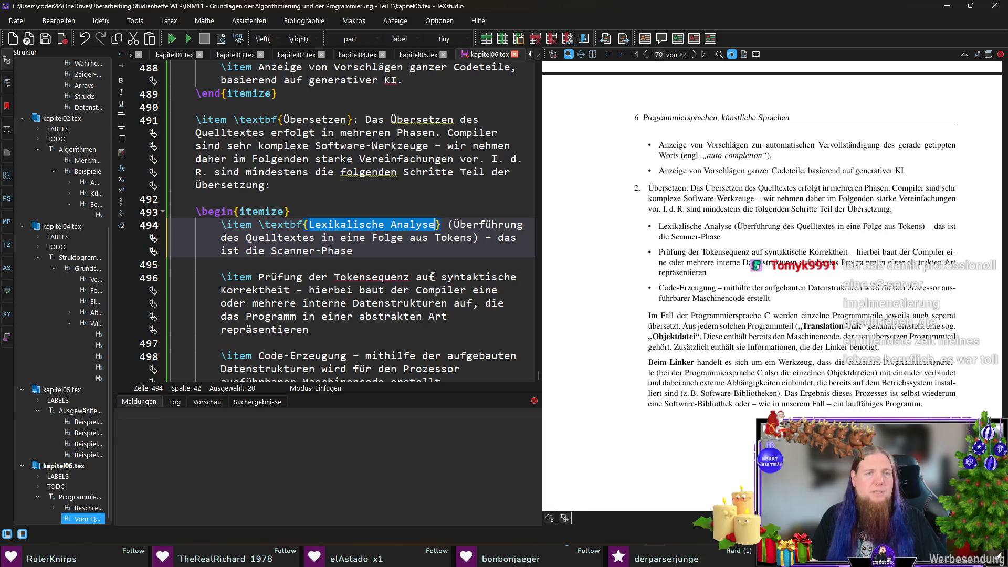
# Bold syntaktische Korrektheit and Code-Erzeugung, then recompile to show all bold terms
pyautogui.moveTo(439, 280); pyautogui.dragTo(294, 293)
pyautogui.hotkey('ctrl', 'b')
pyautogui.scroll(-1, 304, 302)
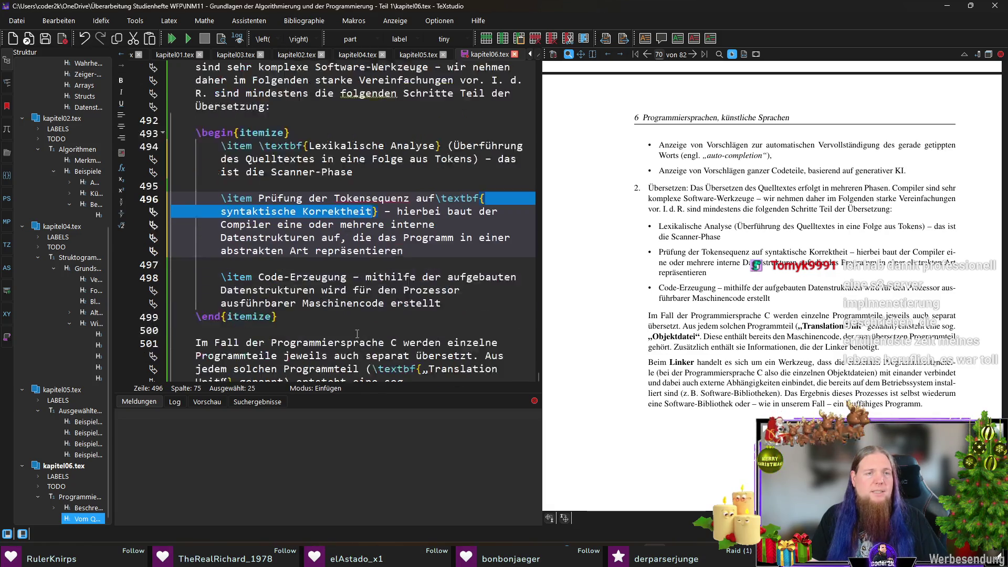
pyautogui.scroll(-1, 304, 302)
pyautogui.moveTo(346, 237); pyautogui.dragTo(259, 237)
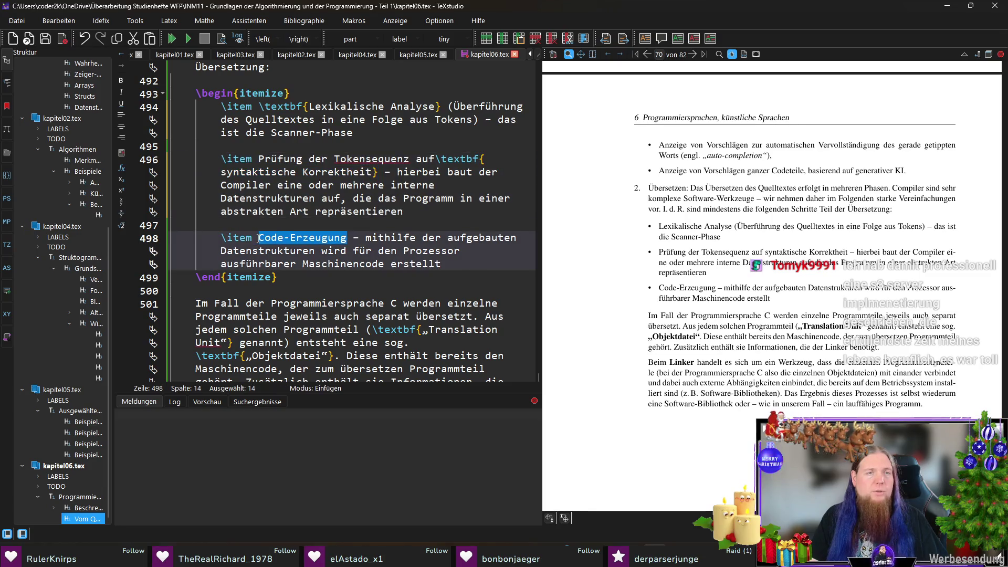
pyautogui.hotkey('ctrl', 'b')
pyautogui.press('F5')
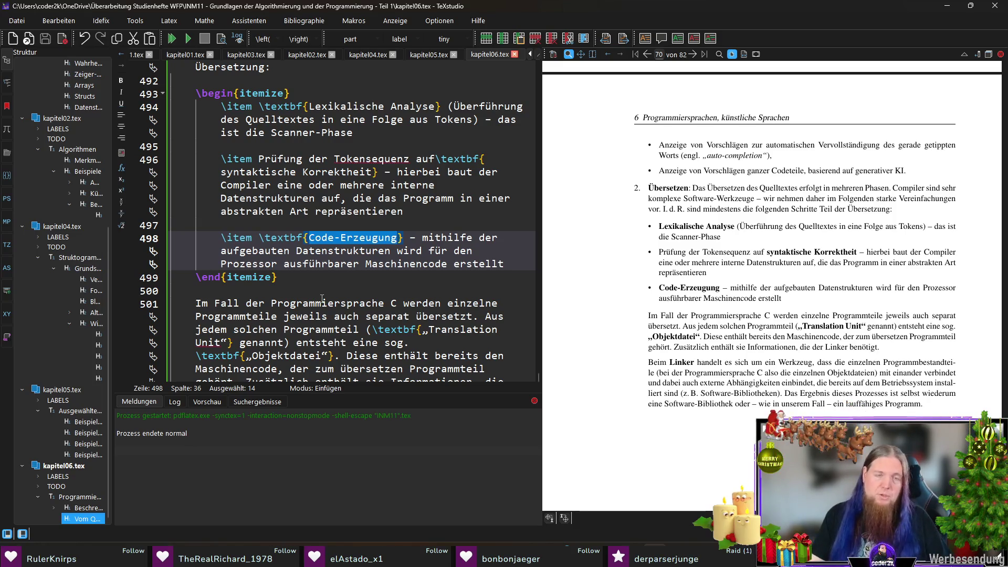
pyautogui.click(343, 280)
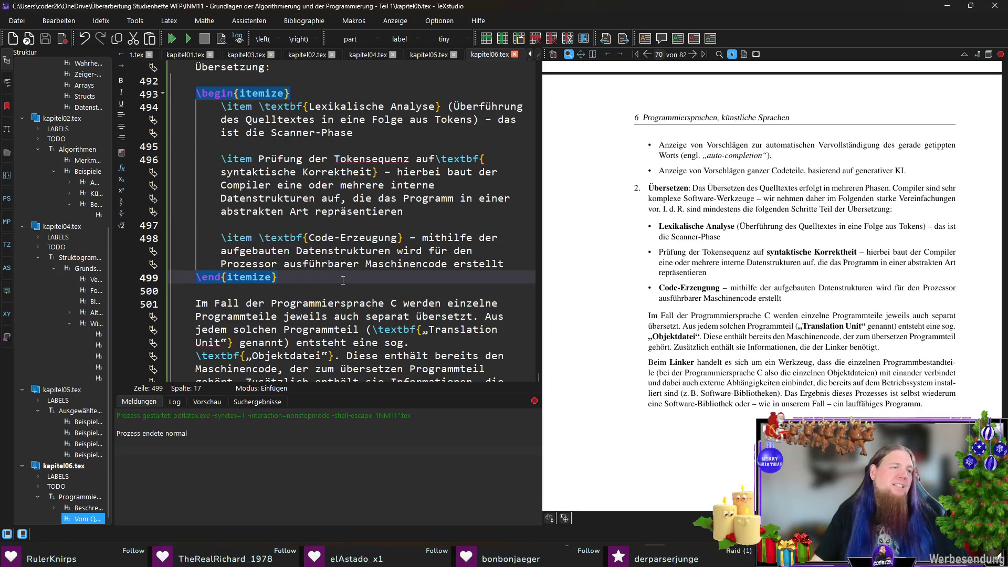
# Recompile chapter 6 with F5 and move to the empty line after the enumerate list
pyautogui.click(325, 292)
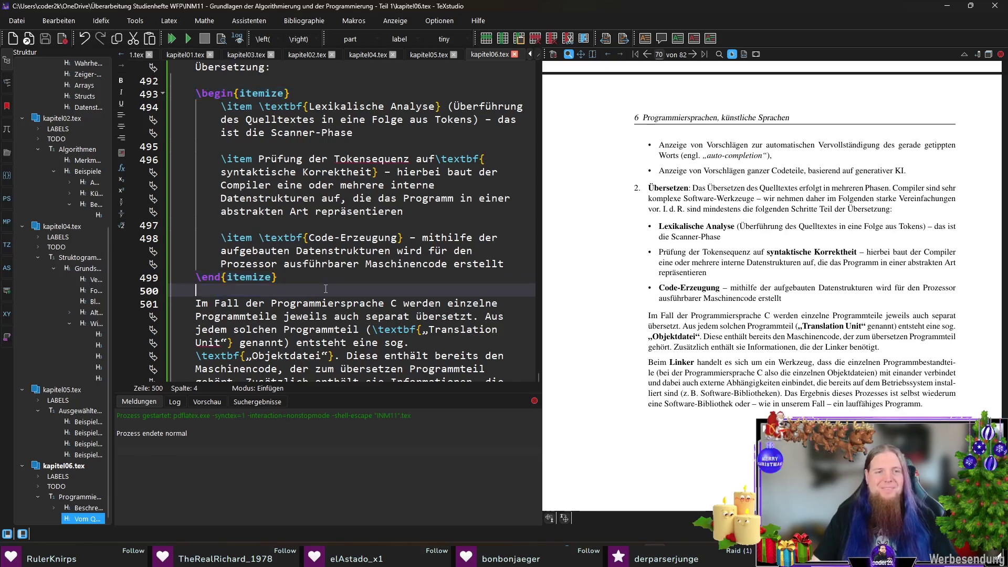
pyautogui.press('F5')
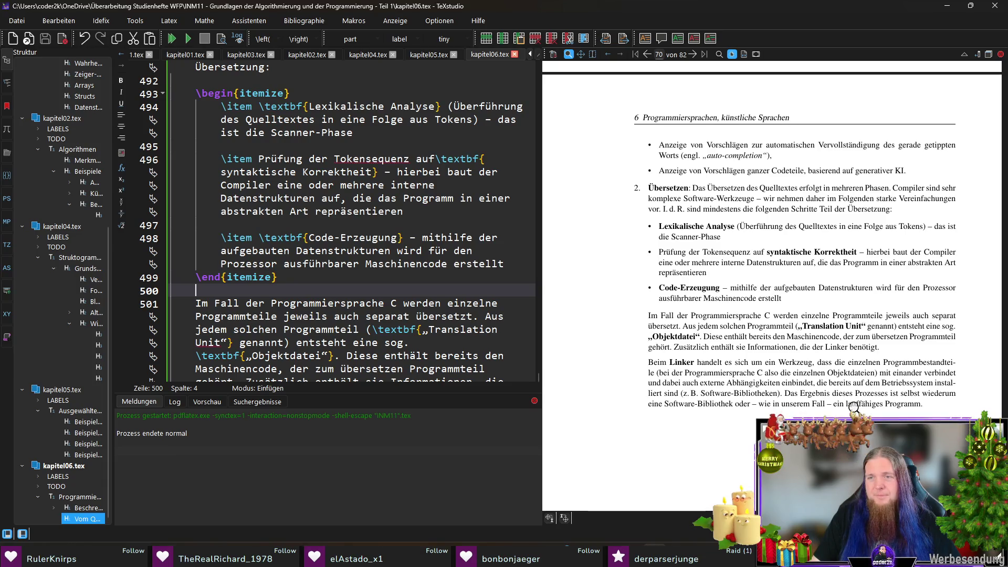
pyautogui.scroll(-1, 822, 400)
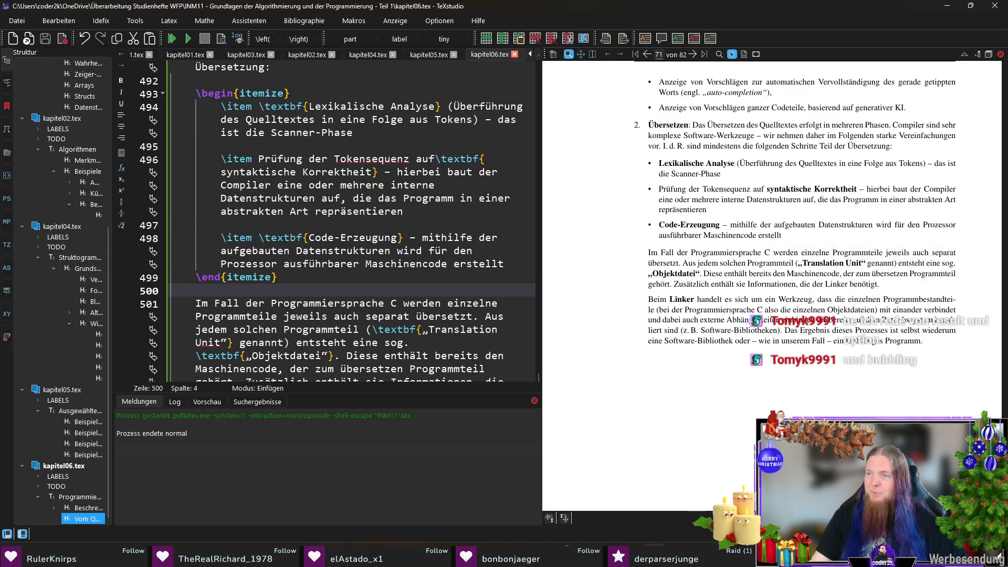
pyautogui.scroll(-5, 376, 323)
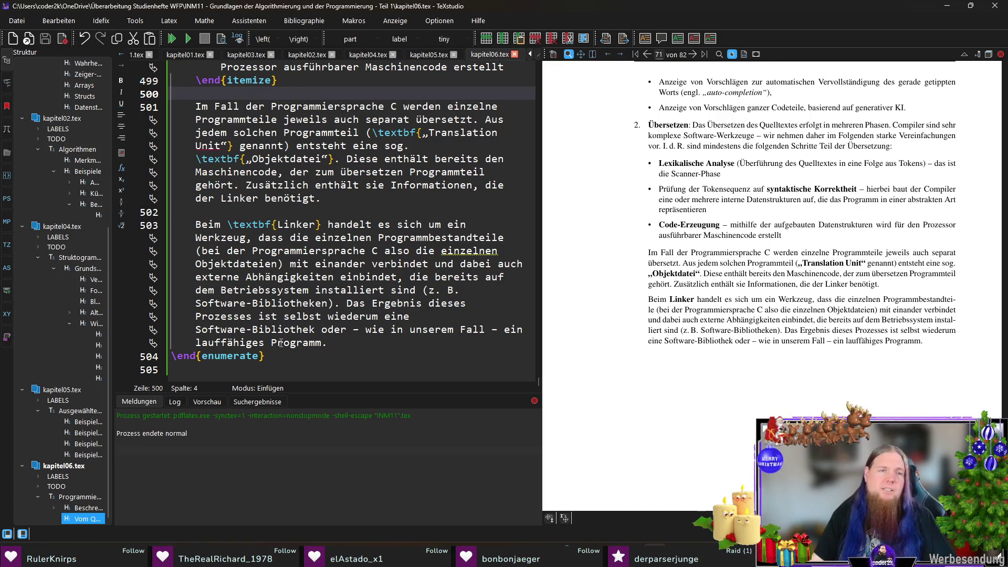
pyautogui.click(294, 368)
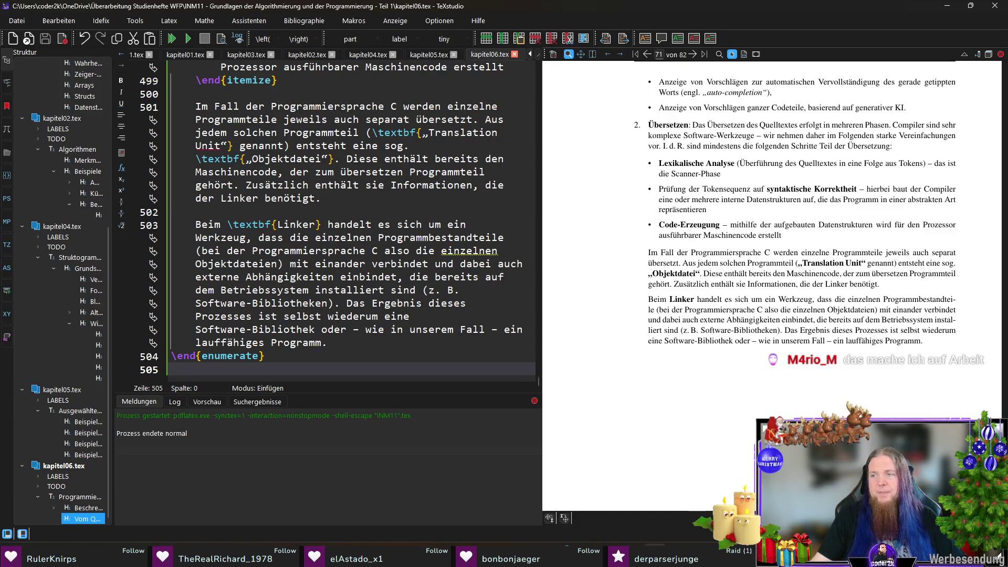
# Insert a zusammenfassung environment via autocomplete below line 505 and clear its Inhalt placeholder
pyautogui.click(283, 371)
pyautogui.press('Return')
pyautogui.write('\x08egin{zusa')
pyautogui.press('Return')
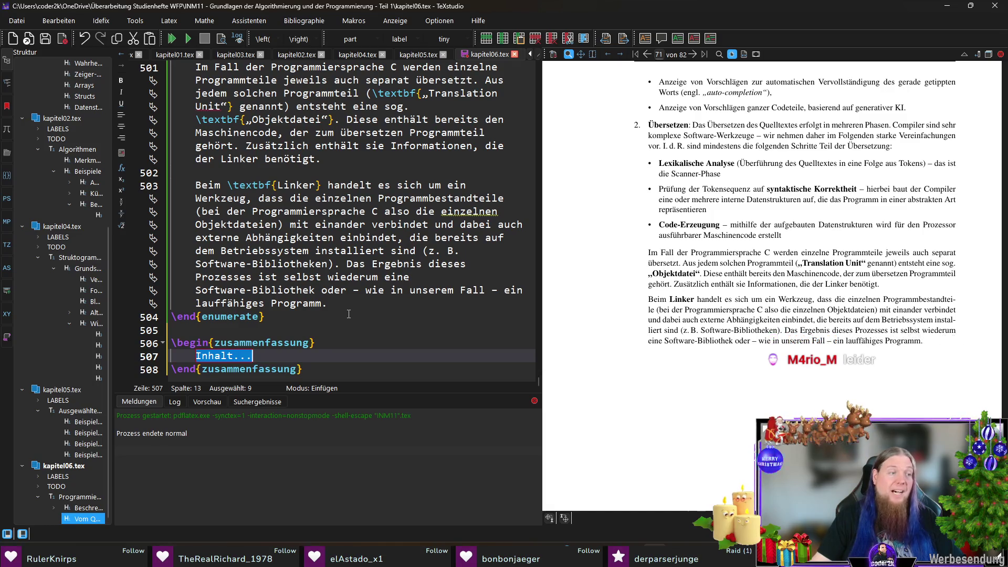
pyautogui.press('BackSpace')
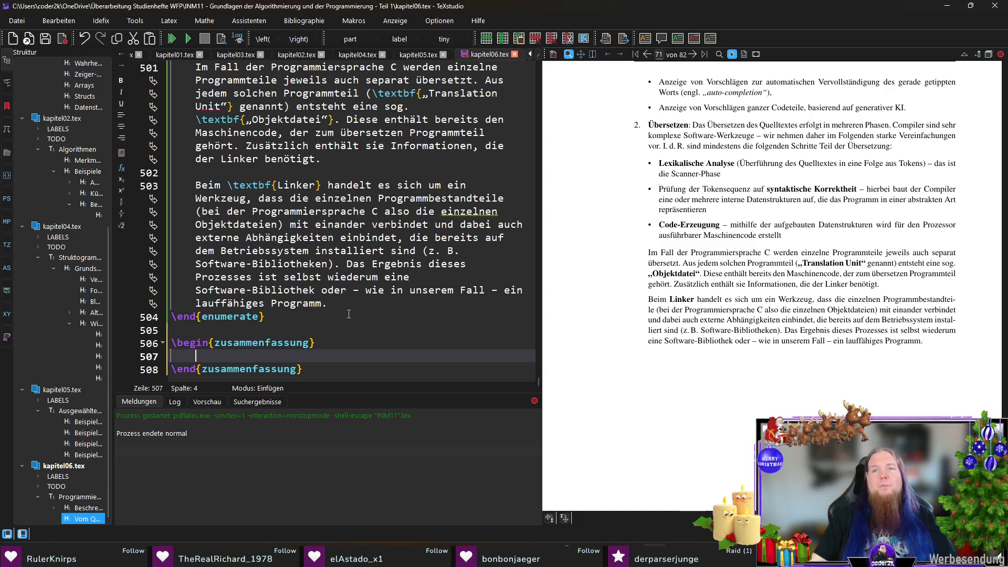
pyautogui.scroll(3, 726, 317)
pyautogui.scroll(3, 726, 316)
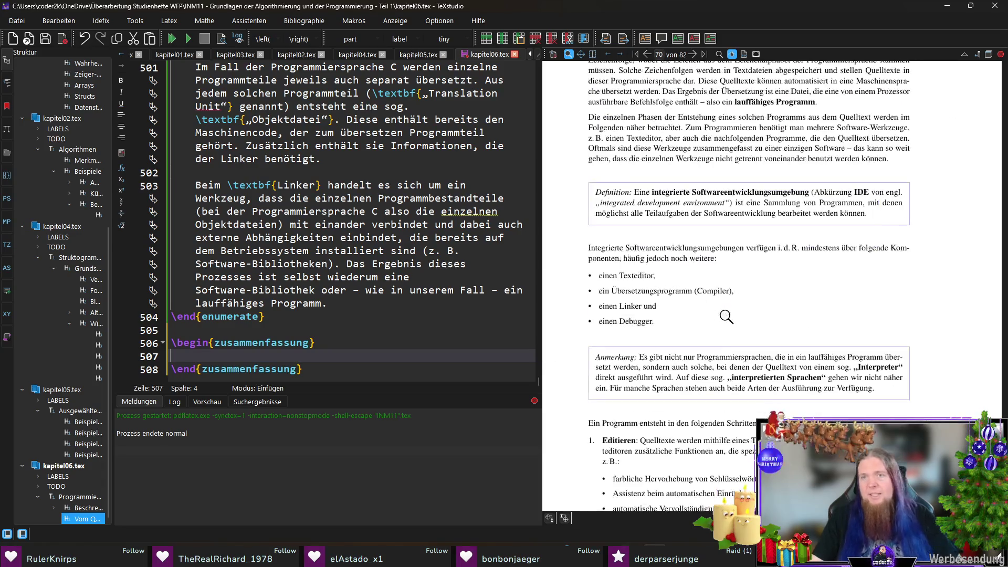
pyautogui.scroll(3, 772, 237)
pyautogui.scroll(3, 772, 236)
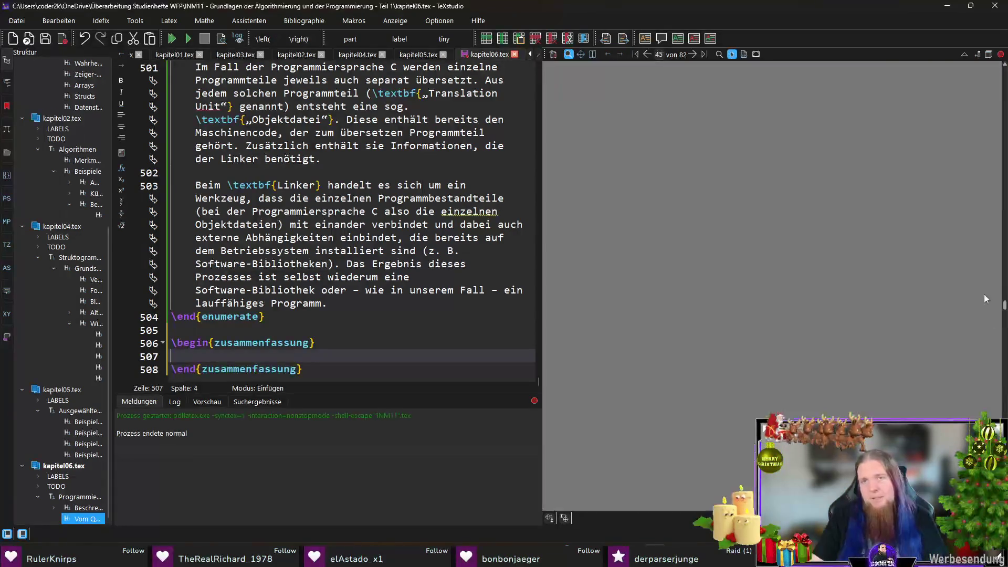
pyautogui.scroll(-3, 906, 158)
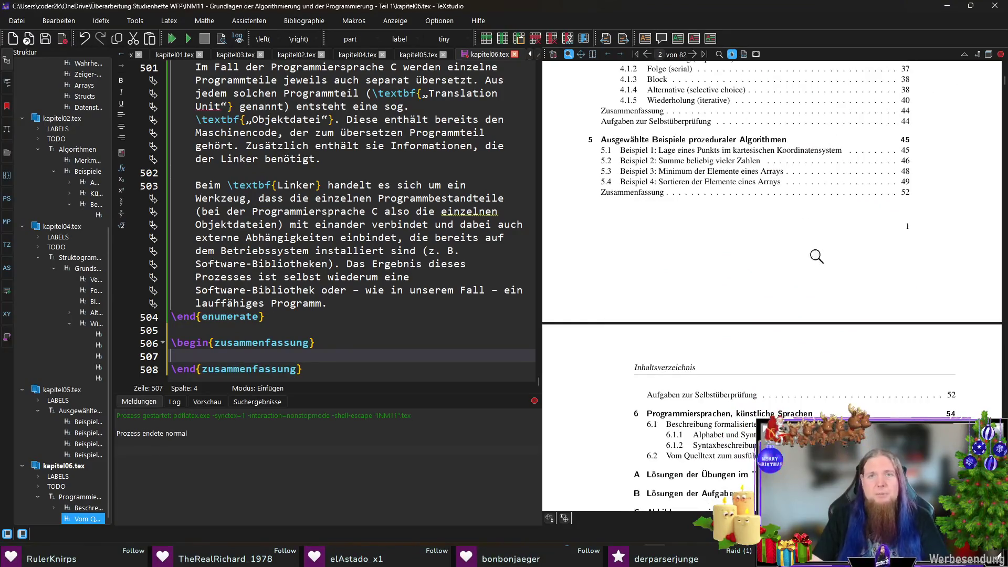
pyautogui.scroll(-1, 700, 260)
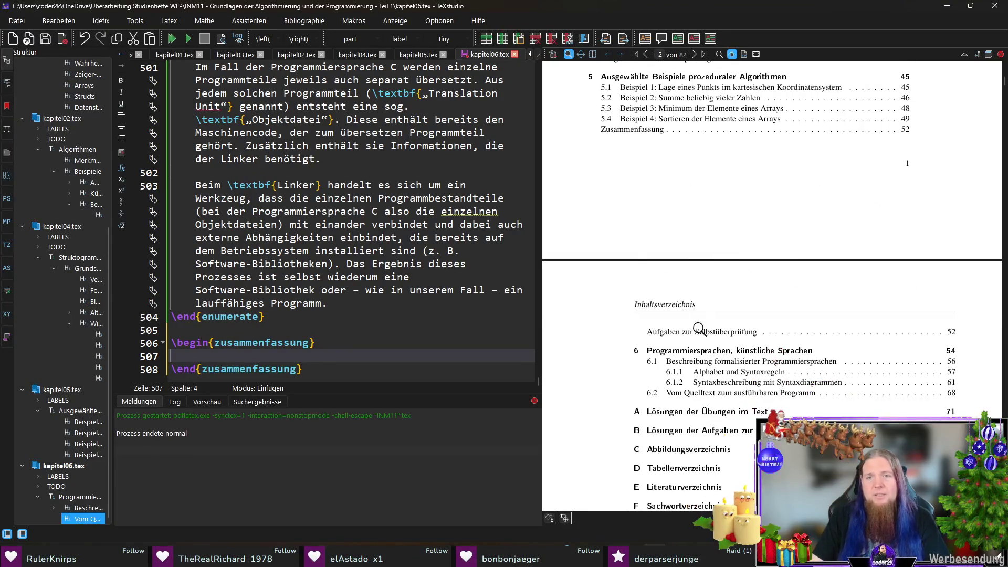
# Jump to chapter 6 from the table of contents and magnify its heading in the preview
pyautogui.click(700, 355)
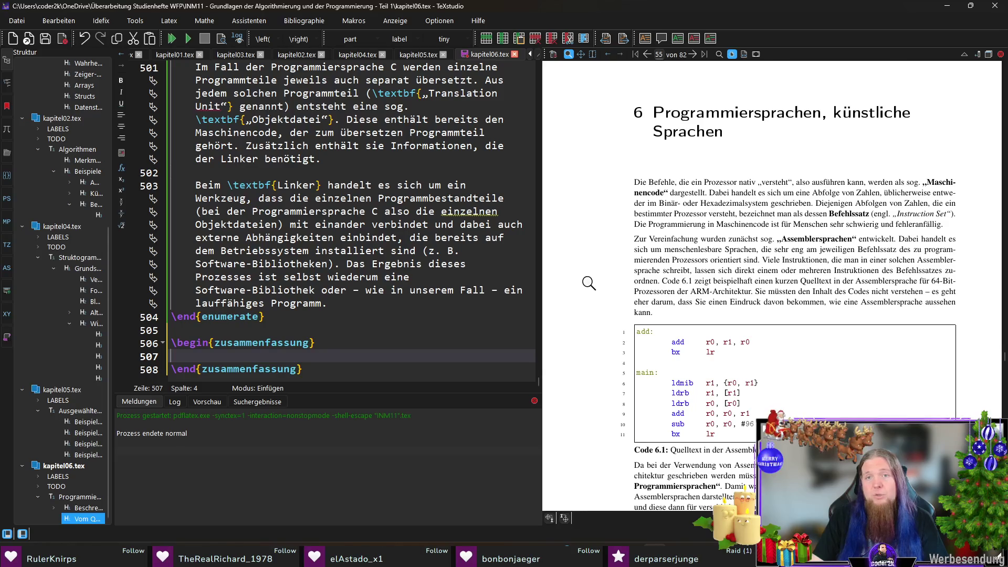
pyautogui.moveTo(668, 162); pyautogui.dragTo(654, 154)
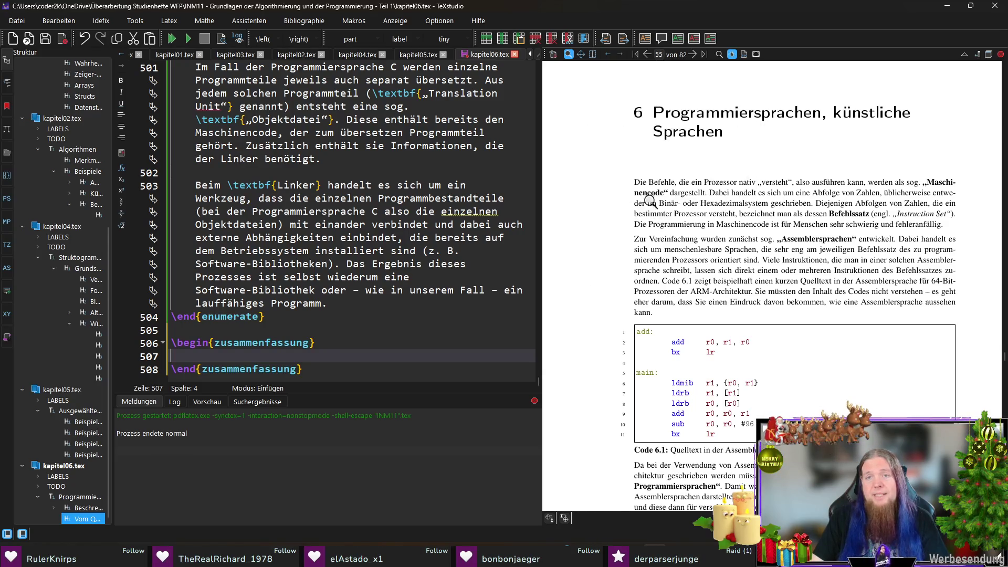
pyautogui.scroll(-3, 596, 233)
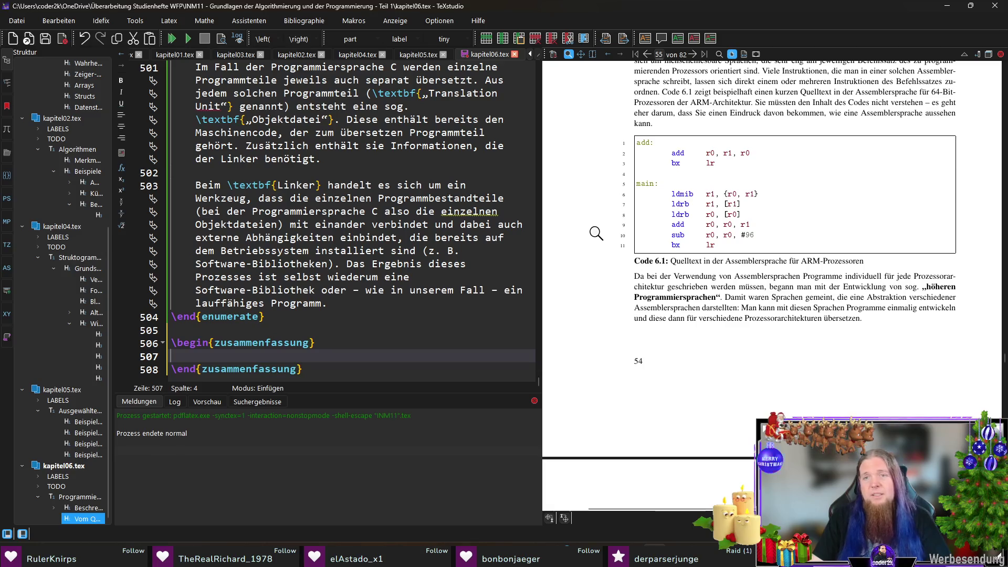
pyautogui.scroll(1, 591, 232)
pyautogui.scroll(1, 587, 232)
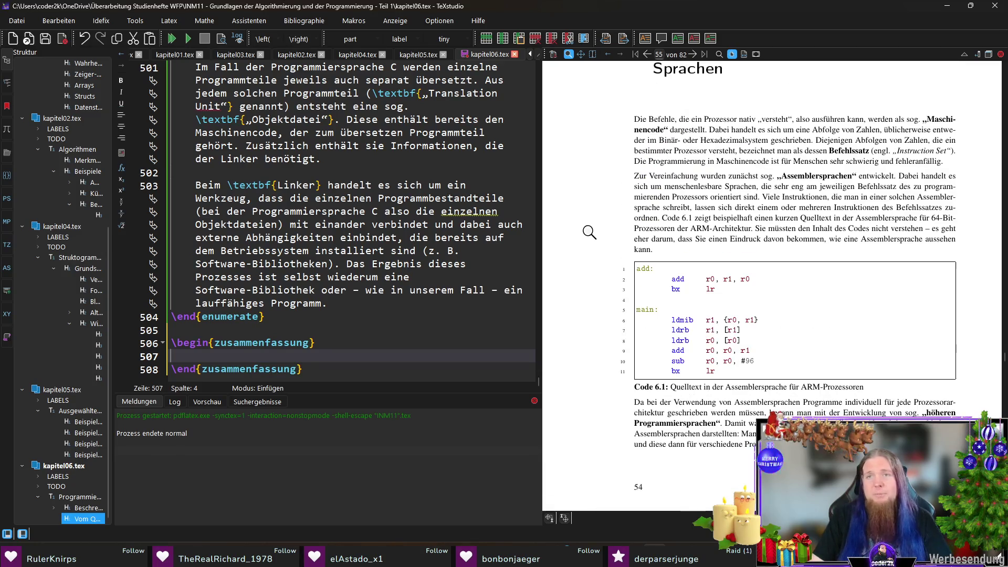
pyautogui.write('In diesem Kapitel haben Sie die Unterscheidung zwischen Assemblersprachen und höhre')
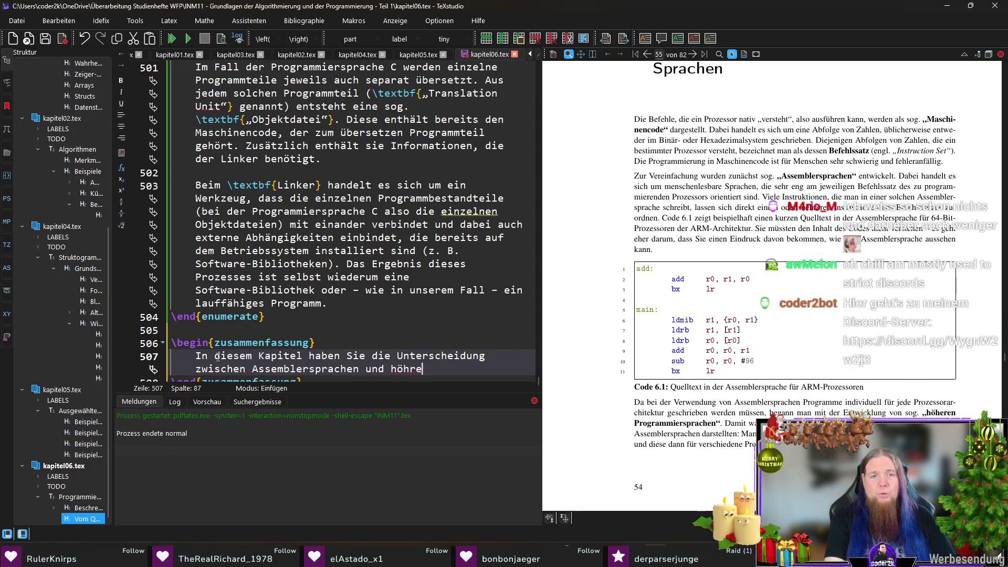
pyautogui.press('BackSpace')
pyautogui.press('BackSpace')
pyautogui.write('eren Programmier')
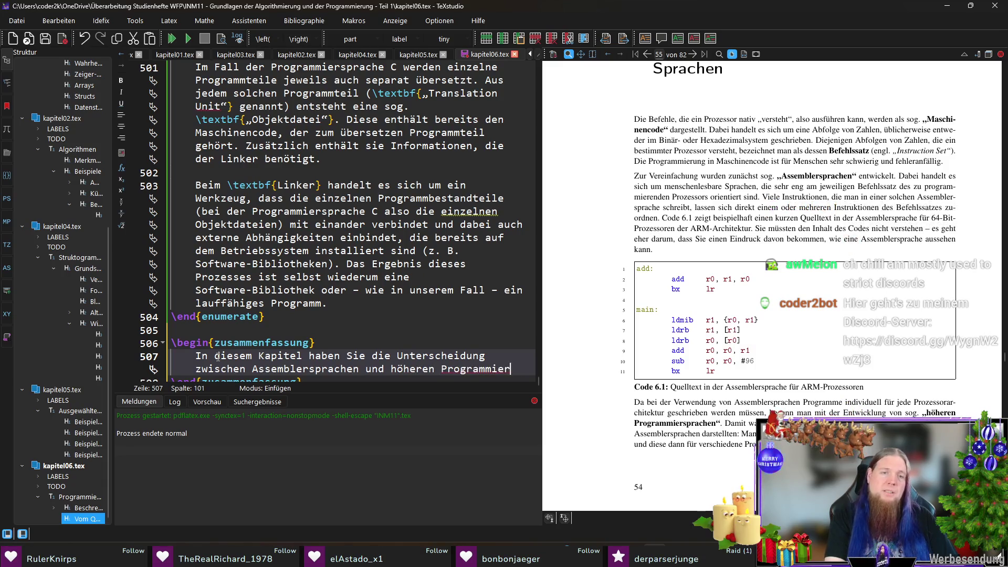
pyautogui.write('sprachen kennengelernt.')
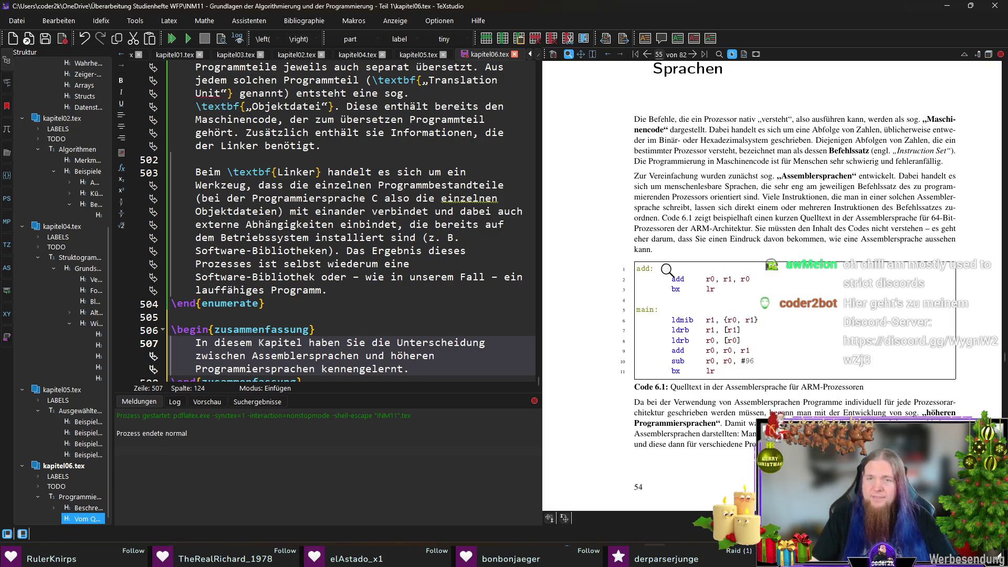
pyautogui.scroll(-5, 600, 268)
pyautogui.scroll(-2, 601, 269)
pyautogui.scroll(-2, 601, 268)
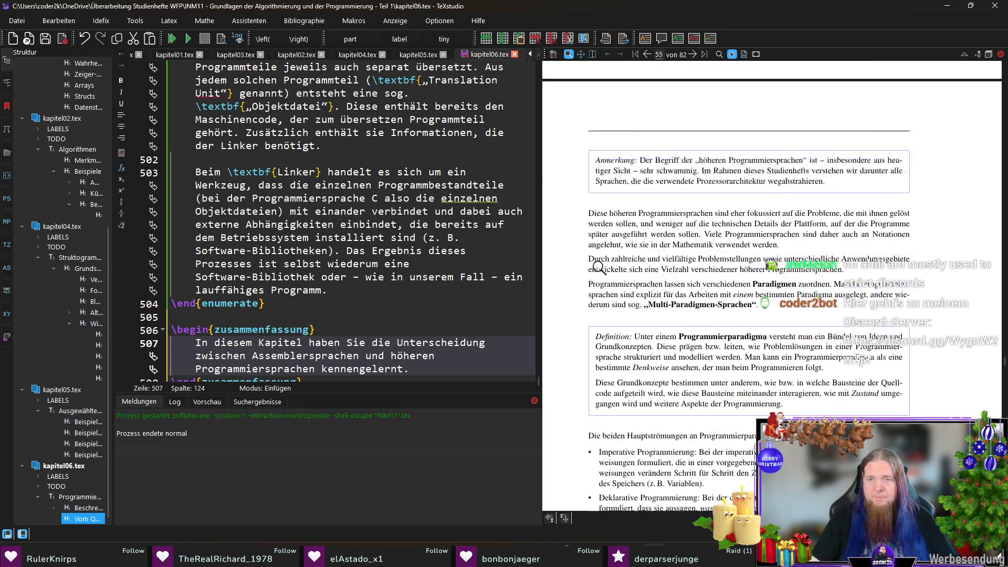
pyautogui.scroll(-2, 599, 266)
pyautogui.scroll(-2, 596, 264)
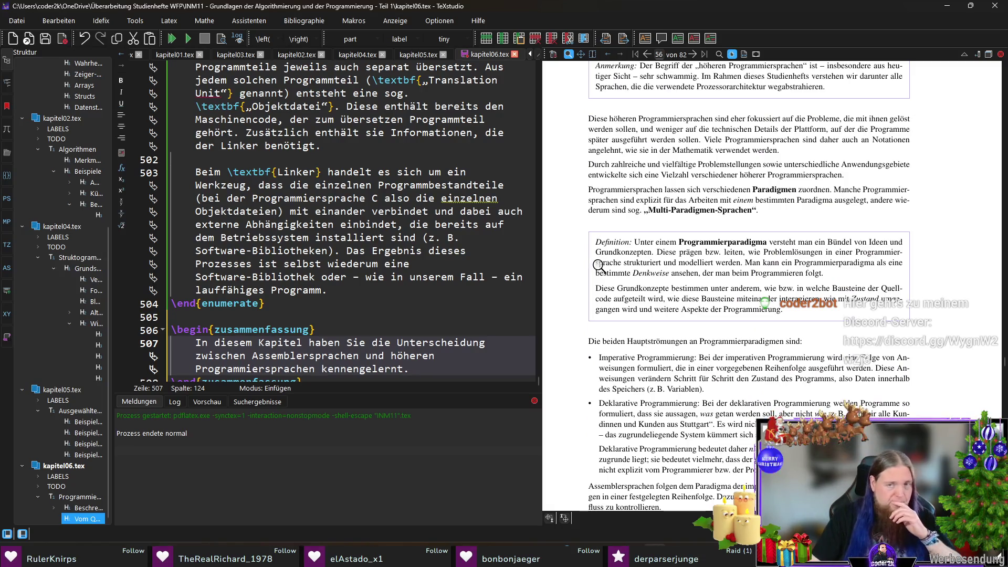
pyautogui.scroll(-1, 590, 272)
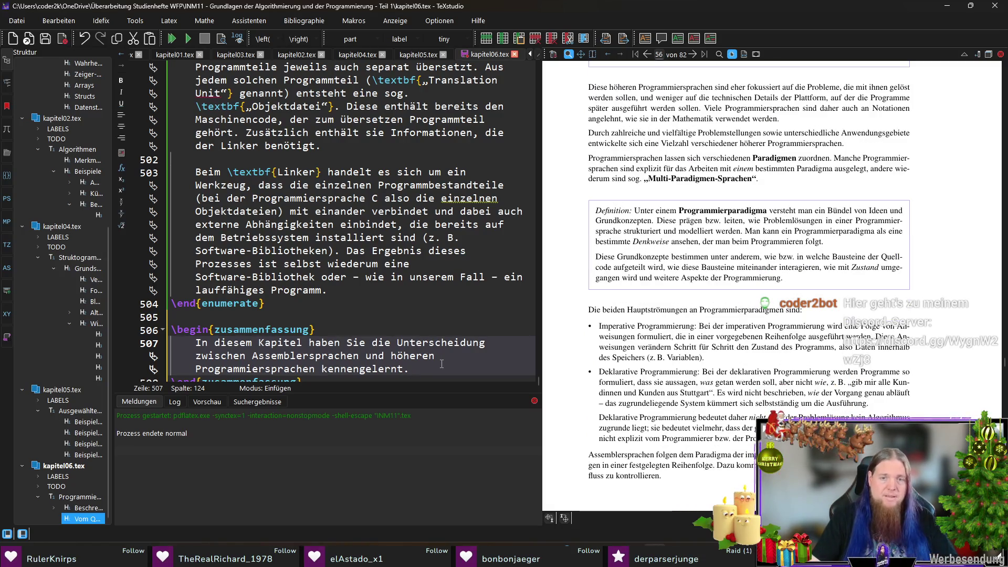
pyautogui.write(' Sie habe')
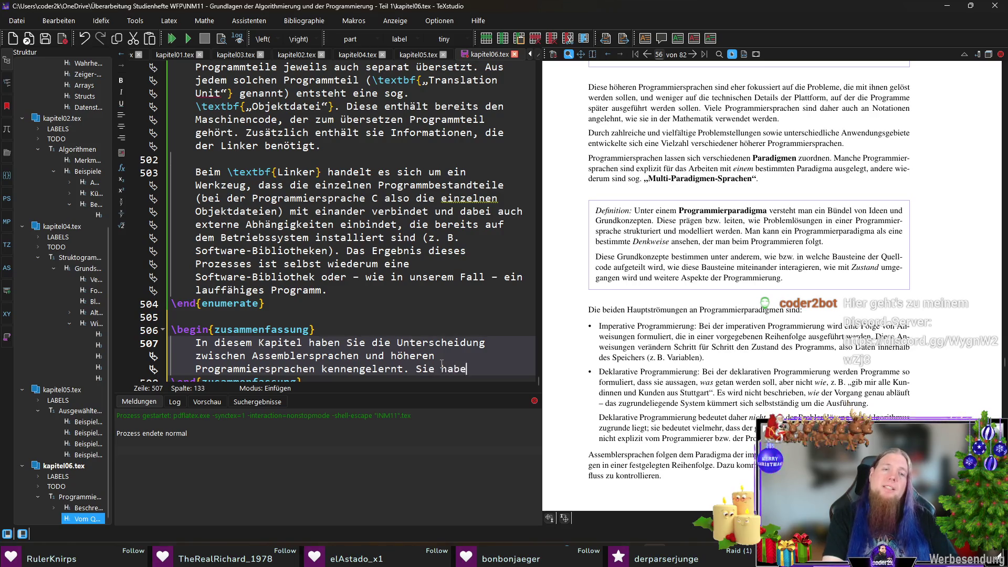
pyautogui.write('n sich mit verschiedenen Programmierparadigmen')
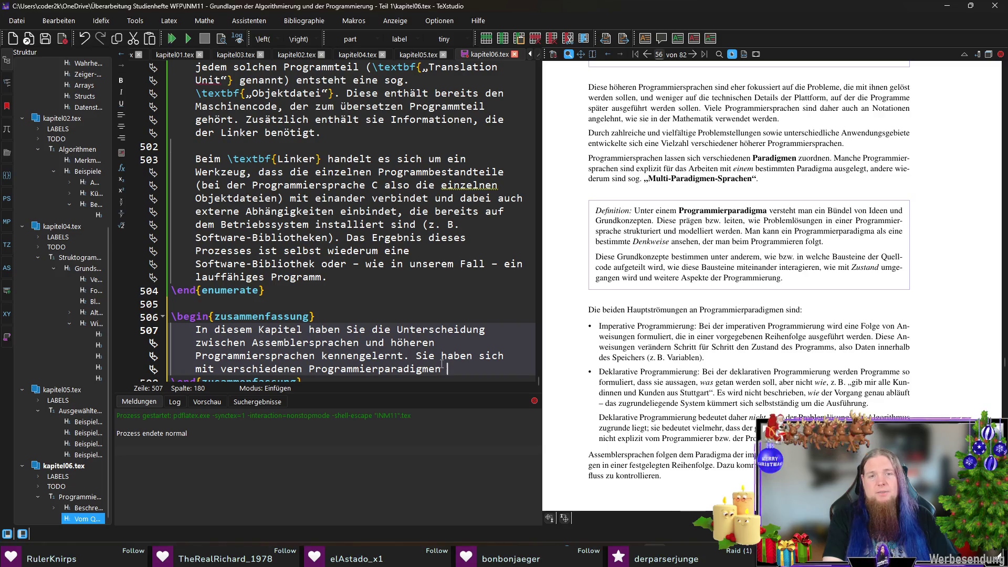
# Revise the paradigm sentence: replace 'sich', drop 'mit', correct 'verschiedene', then continue the summary paragraph
pyautogui.hotkey('ctrl', 'Left')
pyautogui.hotkey('ctrl', 'Left')
pyautogui.hotkey('ctrl', 'Left')
pyautogui.hotkey('ctrl', 'shift', 'Right')
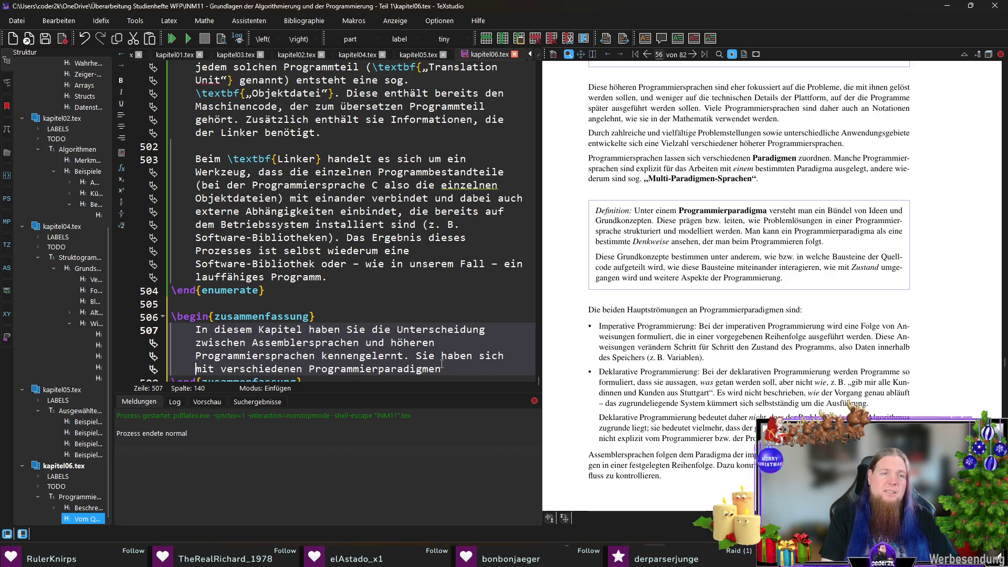
pyautogui.write('einen Grob')
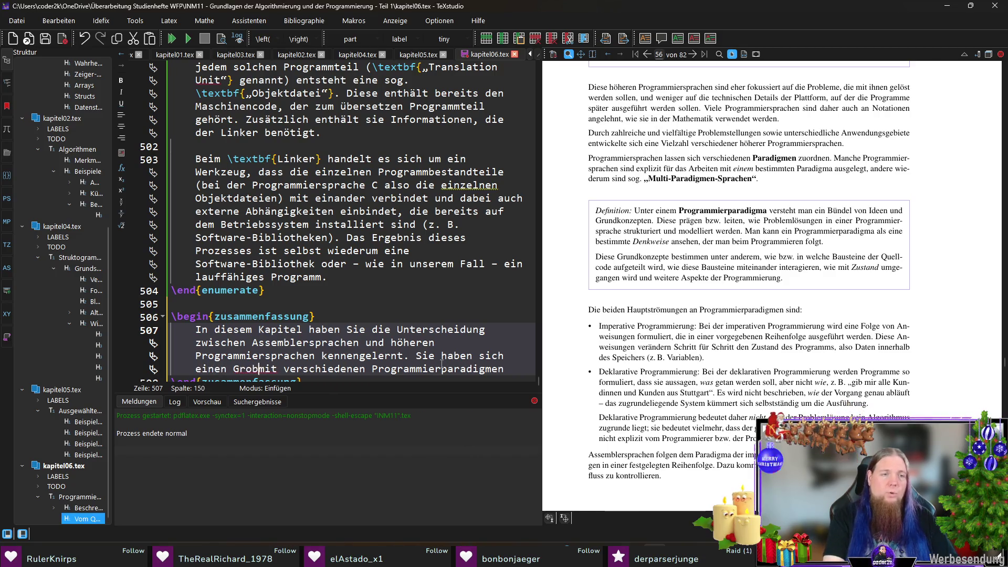
pyautogui.write('überblick')
pyautogui.press('Delete')
pyautogui.press('Delete')
pyautogui.press('Delete')
pyautogui.write('über')
pyautogui.press('End')
pyautogui.press('BackSpace')
pyautogui.write('P')
pyautogui.press('BackSpace')
pyautogui.press('BackSpace')
pyautogui.press('BackSpace')
pyautogui.press('BackSpace')
pyautogui.press('BackSpace')
pyautogui.press('BackSpace')
pyautogui.press('End')
pyautogui.write('verschafft.')
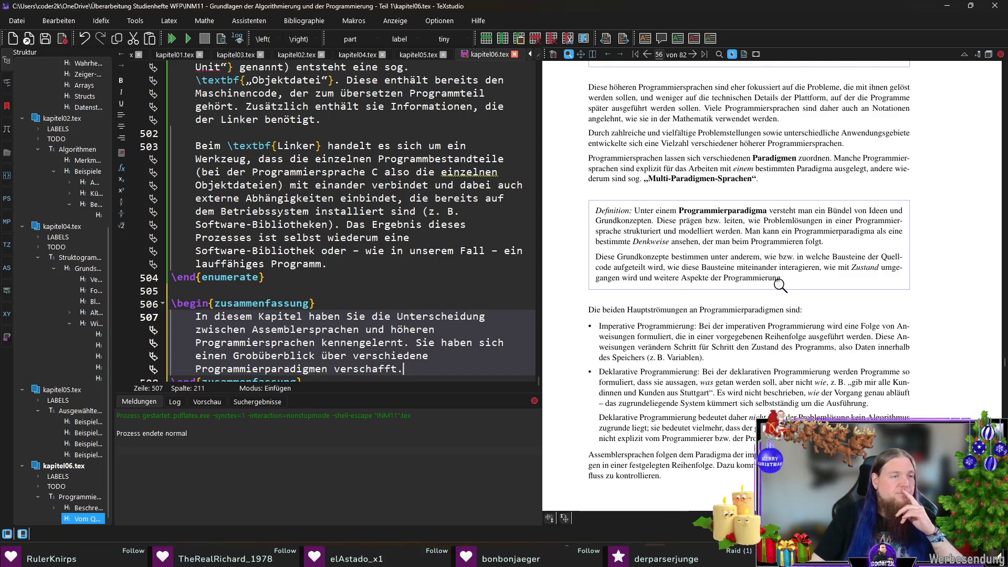
pyautogui.scroll(-2, 776, 290)
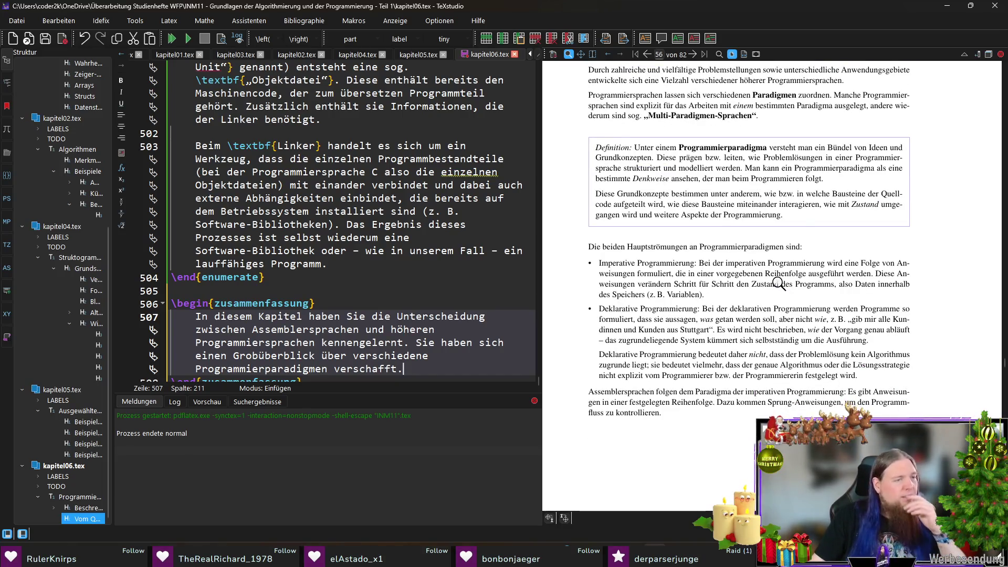
pyautogui.scroll(1, 778, 284)
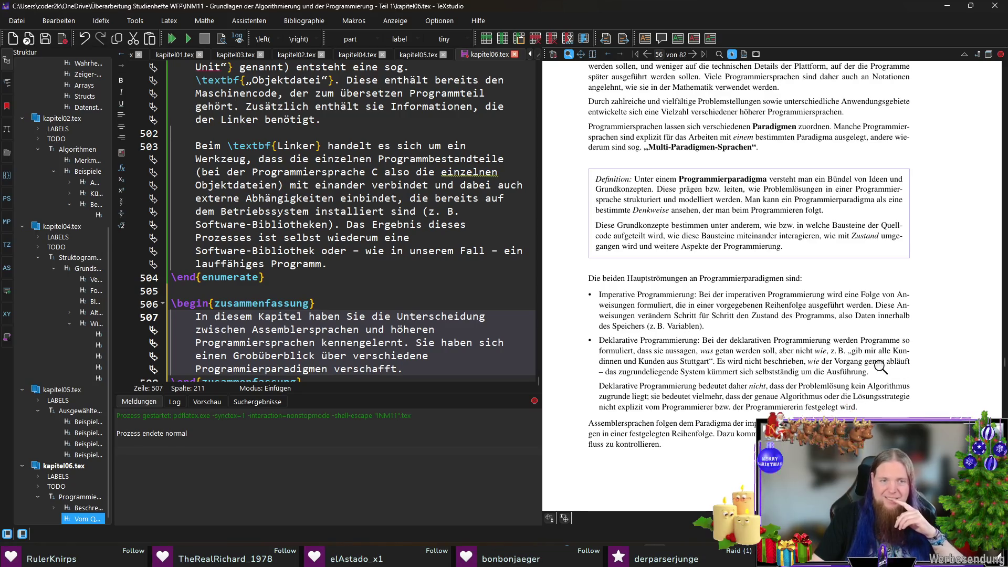
pyautogui.scroll(-1, 410, 364)
pyautogui.click(453, 344)
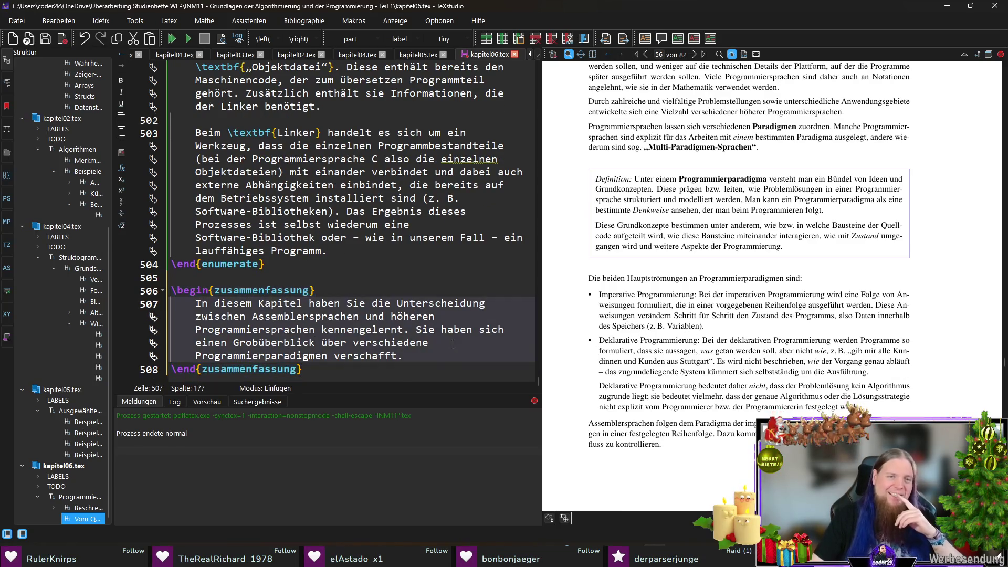
pyautogui.click(455, 356)
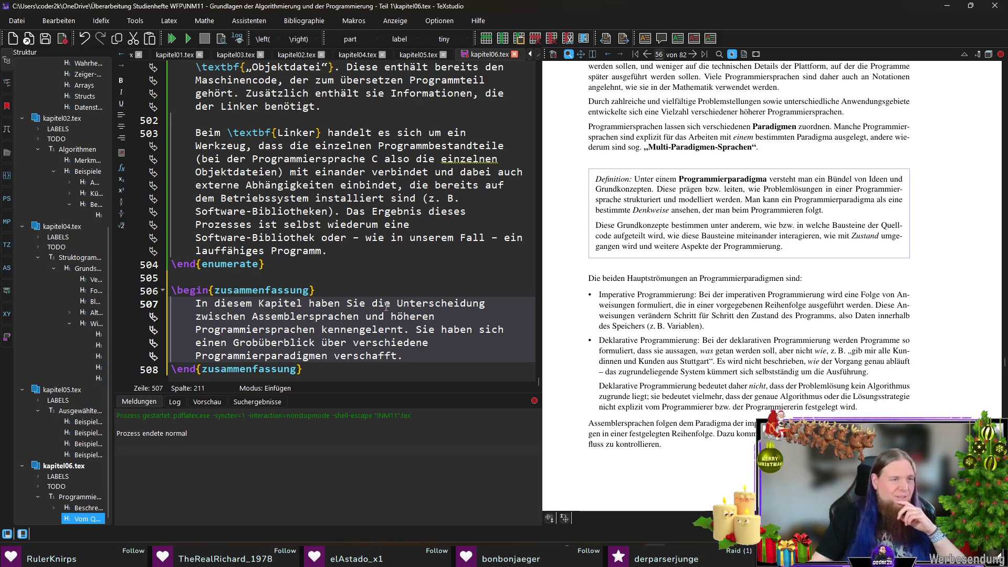
pyautogui.scroll(-3, 799, 328)
pyautogui.scroll(-2, 799, 328)
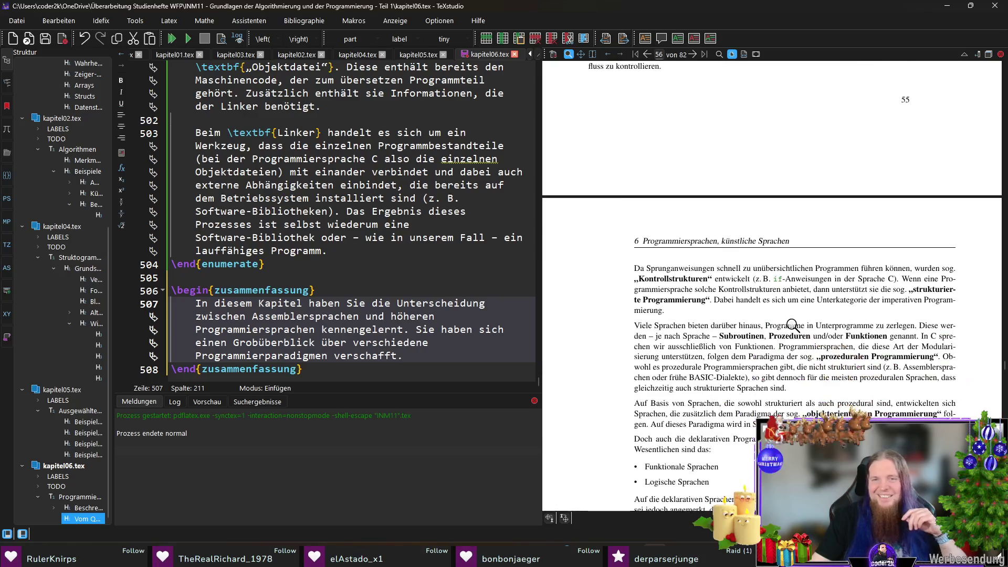
pyautogui.scroll(-2, 815, 263)
pyautogui.scroll(-2, 815, 263)
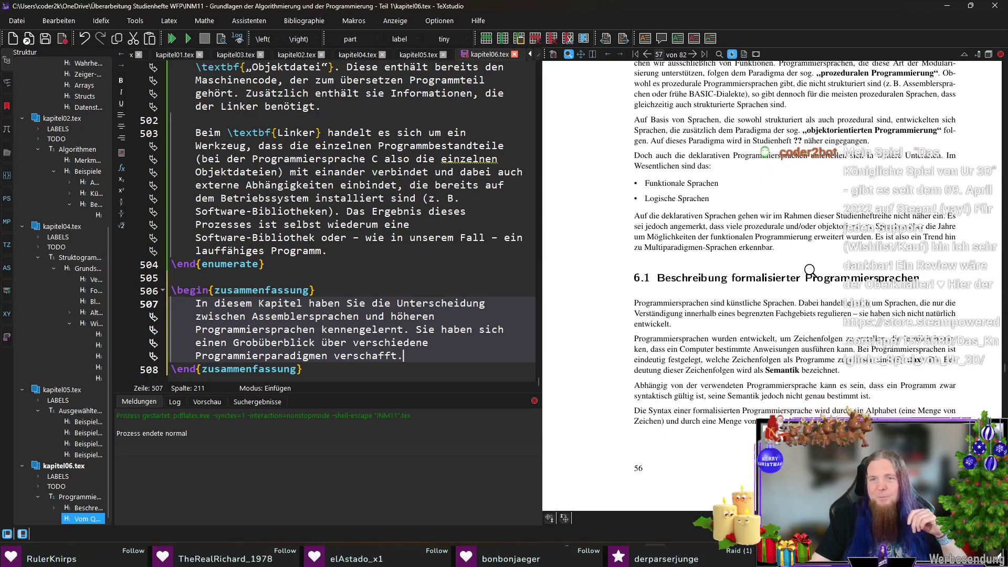
pyautogui.scroll(-1, 818, 300)
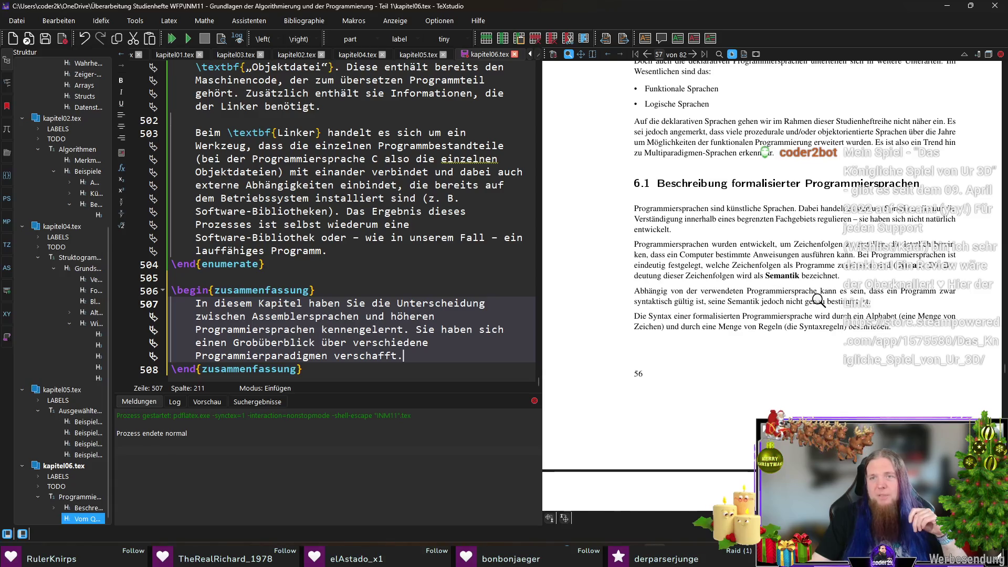
pyautogui.scroll(-1, 845, 266)
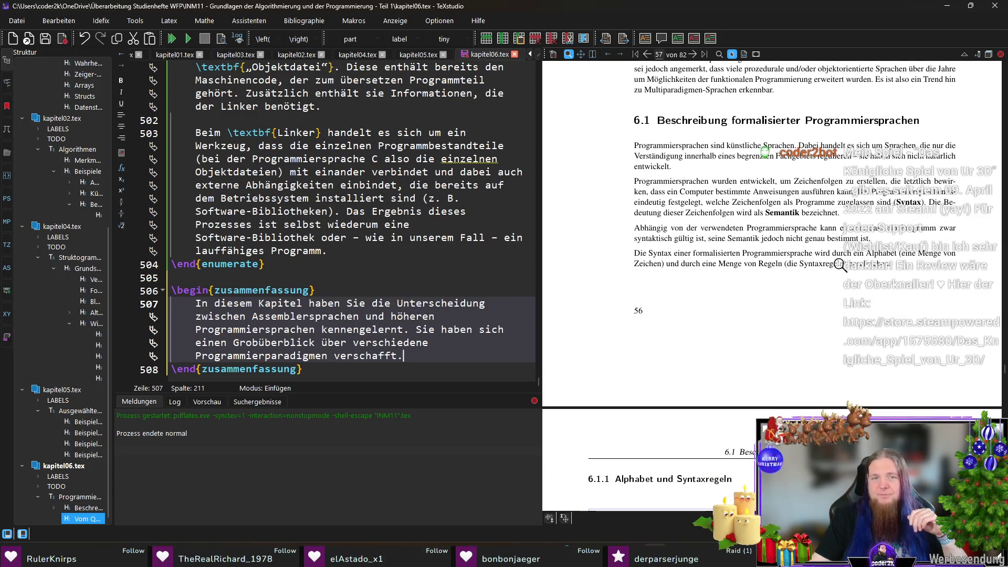
pyautogui.scroll(-3, 841, 266)
pyautogui.scroll(-2, 898, 252)
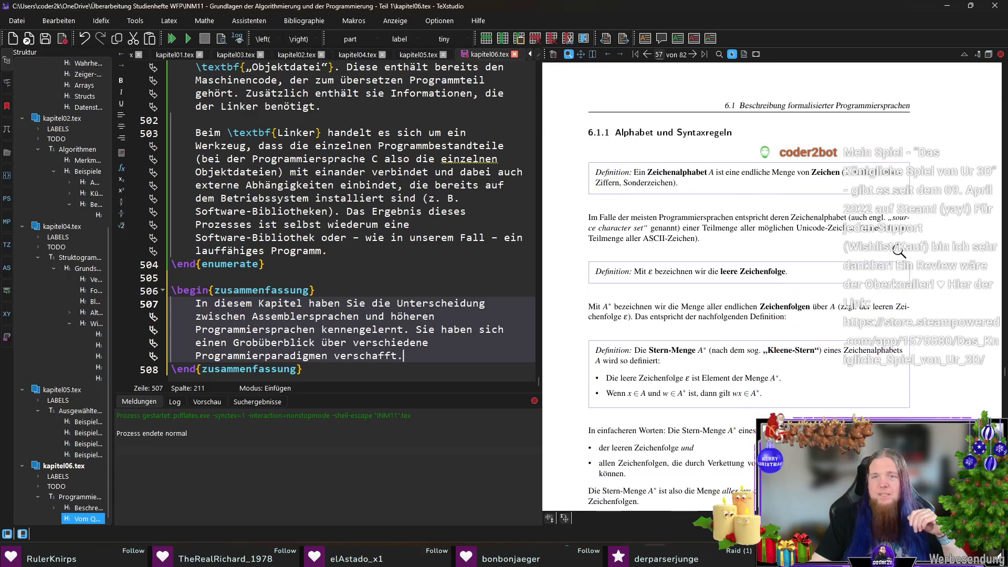
# Resume writing at the end of the summary, starting the sentence 'Sie haben gelernt,'
pyautogui.click(425, 357)
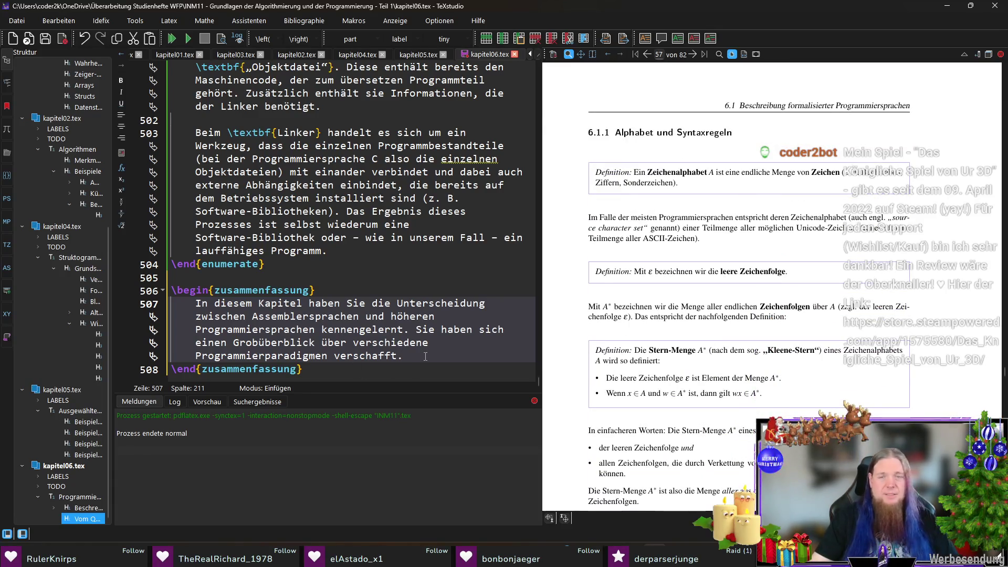
pyautogui.scroll(-2, 890, 368)
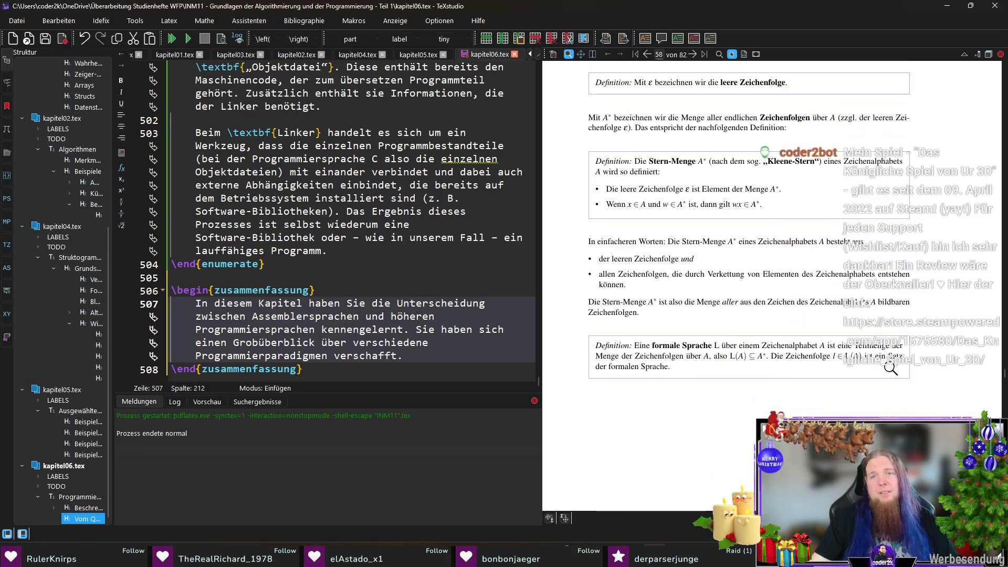
pyautogui.scroll(2, 890, 368)
pyautogui.write('Sie haben gelernt,')
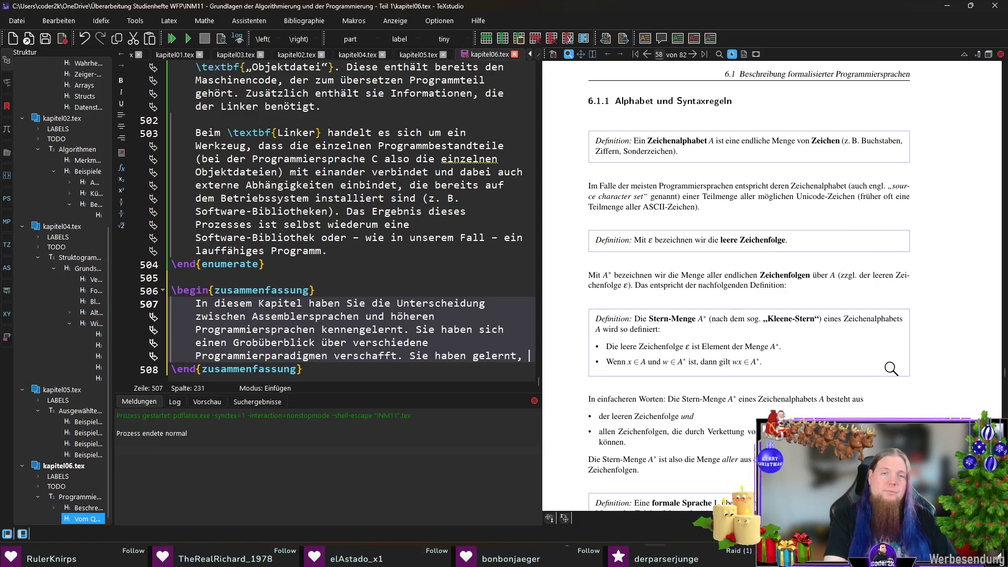
pyautogui.write('wie ')
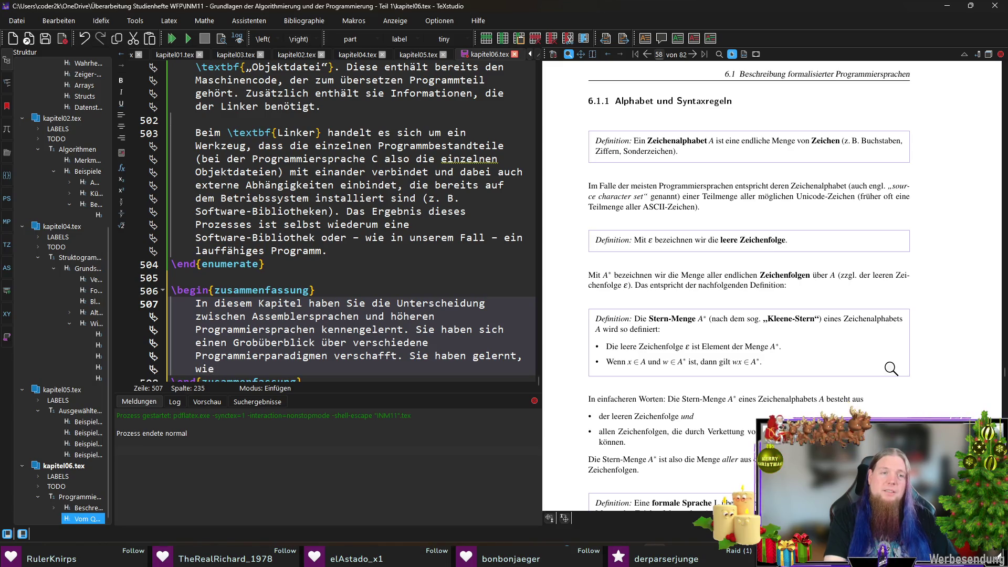
pyautogui.write('formale Sprachen definiert ')
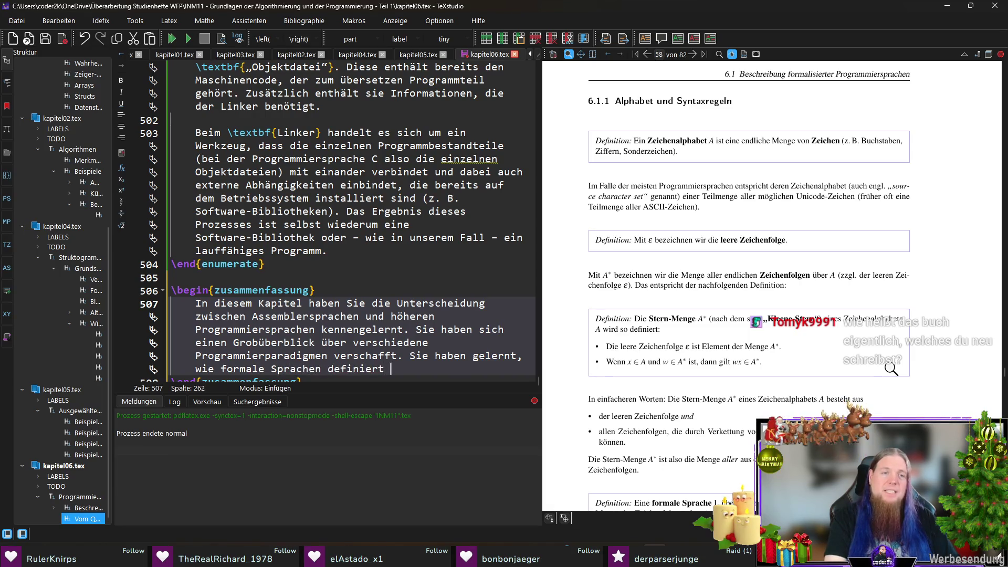
pyautogui.write('werden')
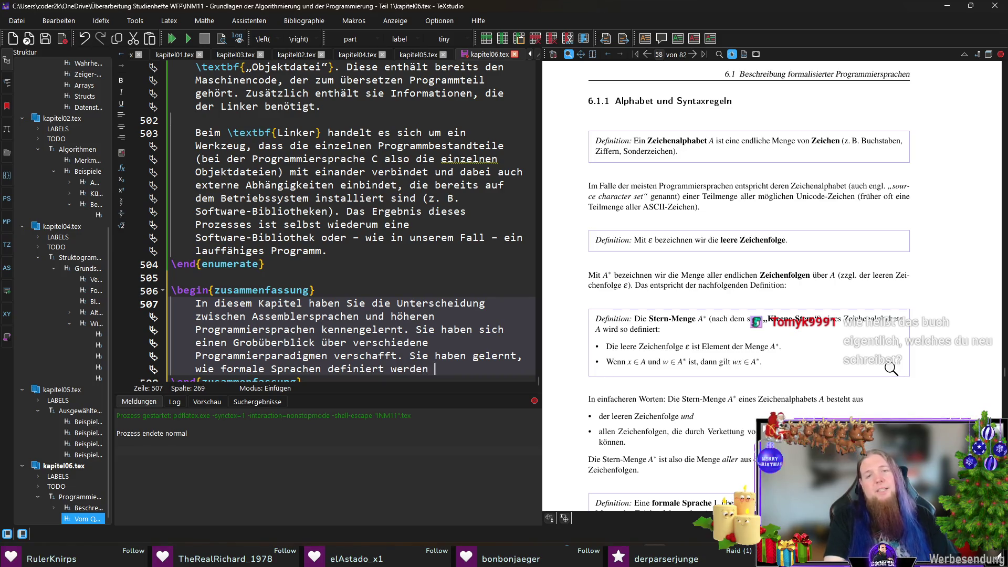
pyautogui.write('nen.')
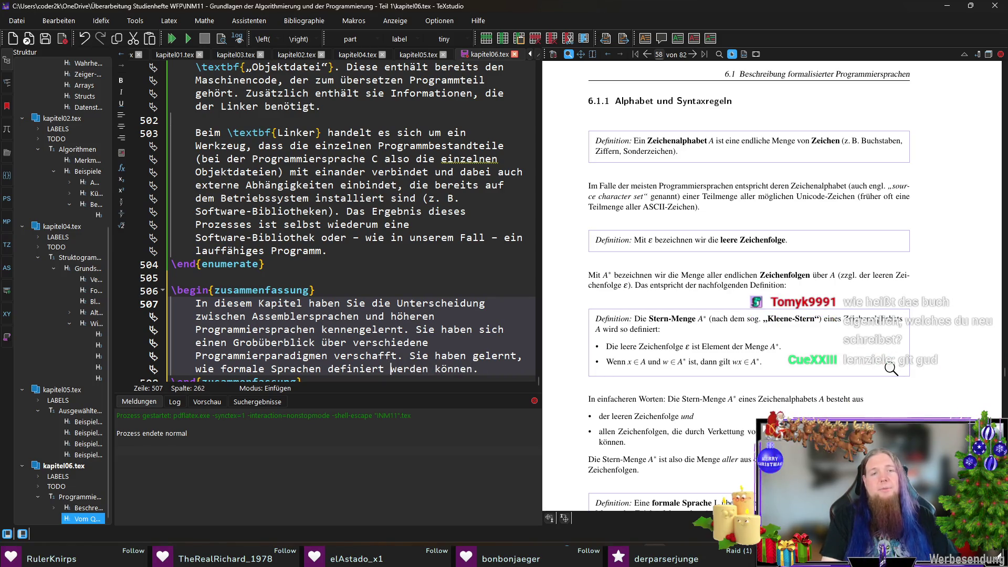
pyautogui.scroll(-2, 890, 367)
pyautogui.scroll(-2, 867, 358)
pyautogui.scroll(-2, 813, 347)
pyautogui.scroll(-2, 812, 347)
pyautogui.scroll(-3, 813, 346)
pyautogui.write('Darauf aufbauend ')
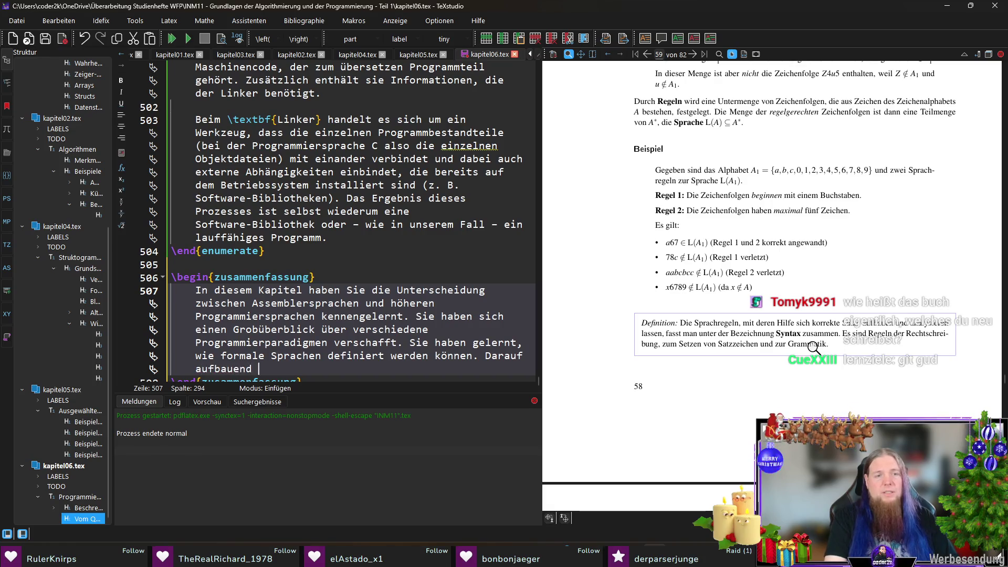
pyautogui.write('haben Sie gesehen,wie ')
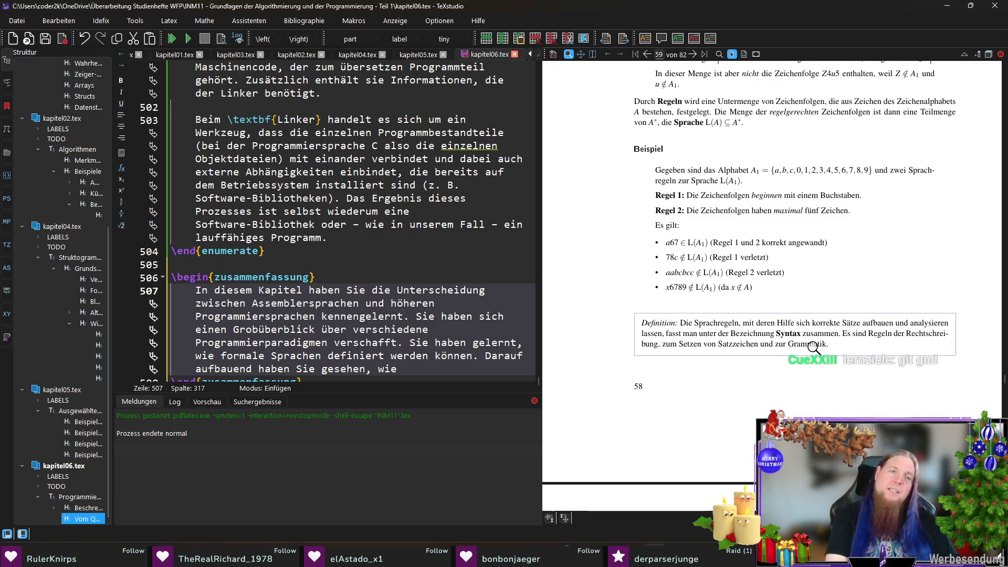
pyautogui.write('man ')
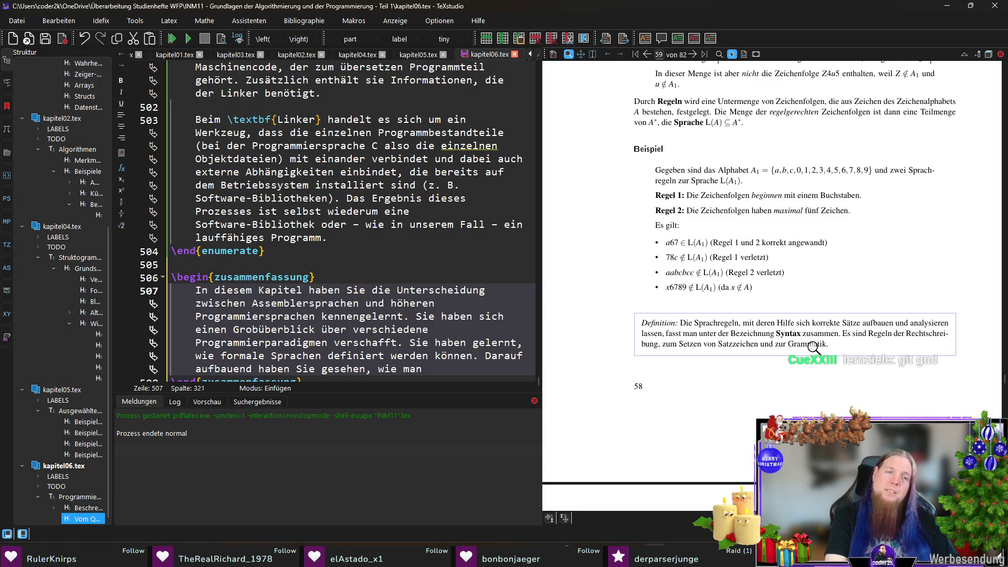
pyautogui.write('Sätze in')
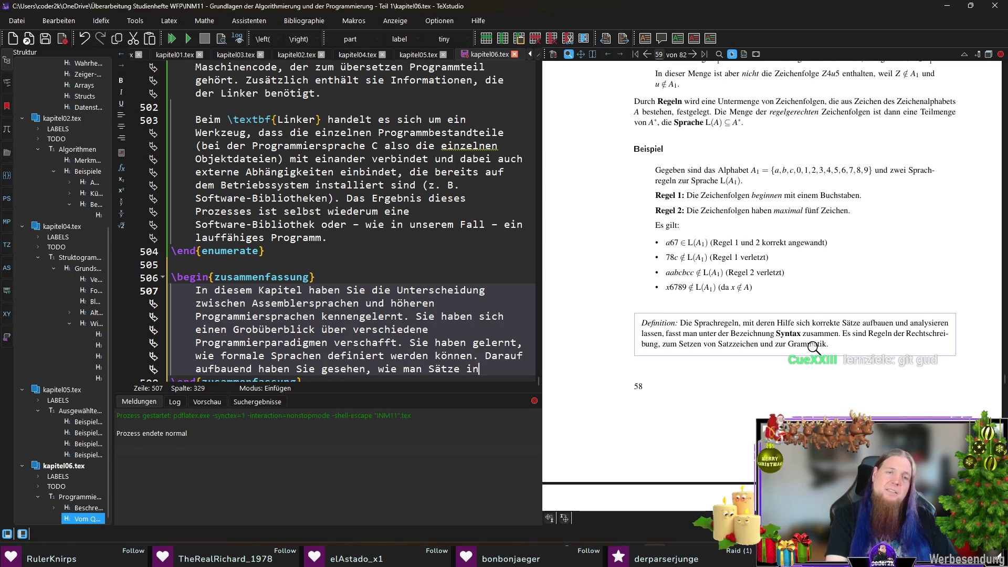
pyautogui.write(' der')
pyautogui.write('einer ')
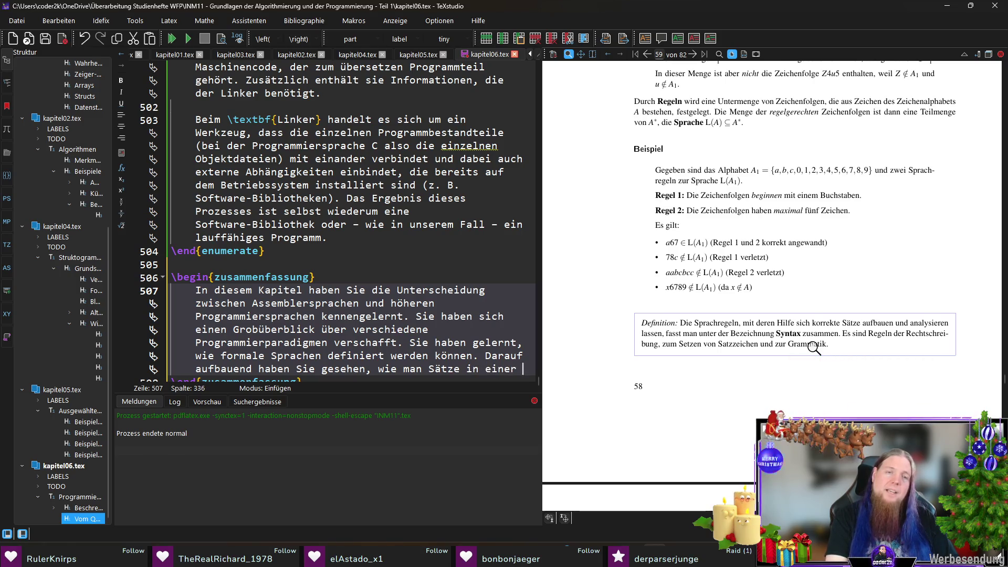
pyautogui.write('so definierten ')
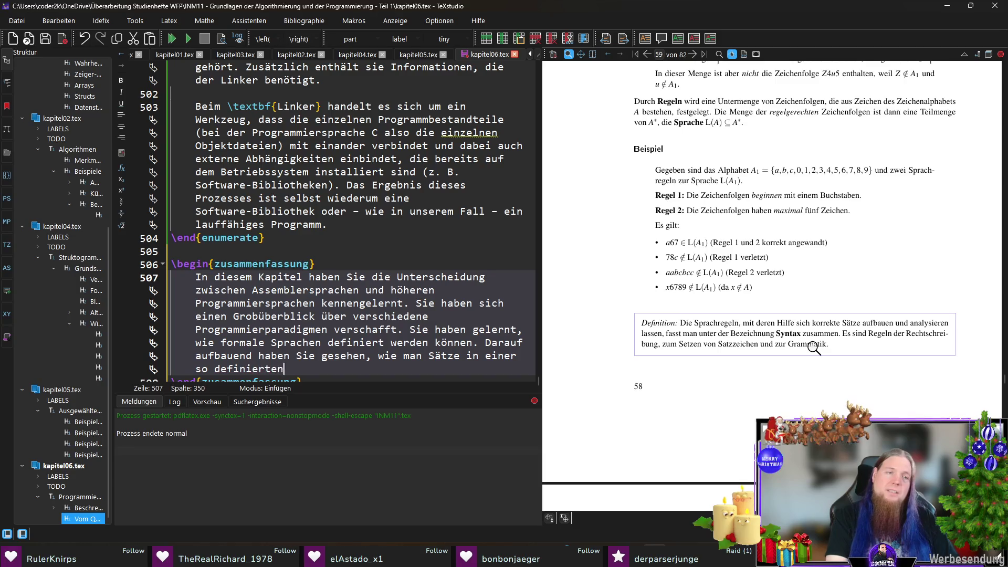
pyautogui.write('Sprachen')
pyautogui.write('ynt')
# Finish the sentences on formal languages and syntax checking, replace 'und' with 'oder', and save kapitel06.tex
pyautogui.press('BackSpace')
pyautogui.write('ti')
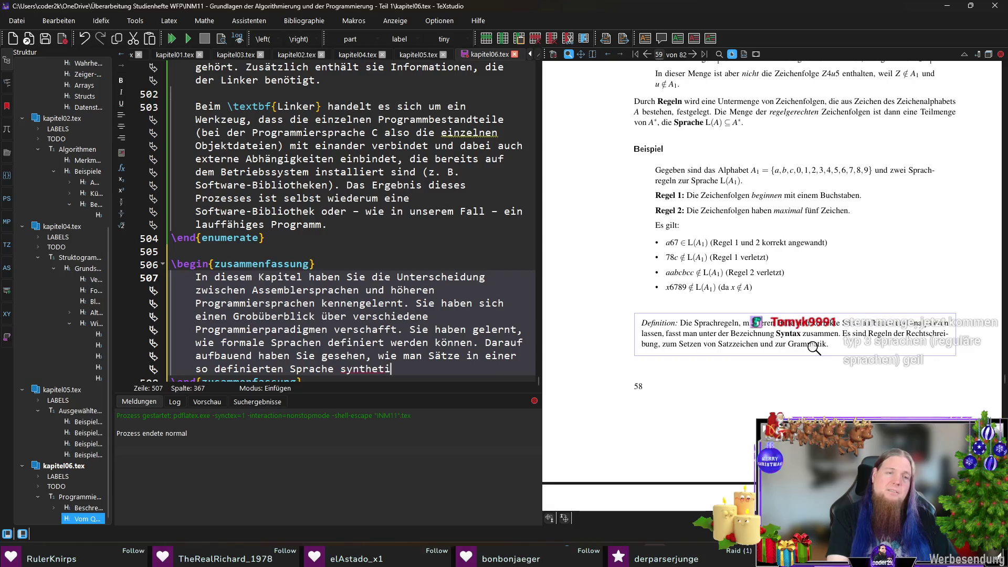
pyautogui.write('ierenund ana')
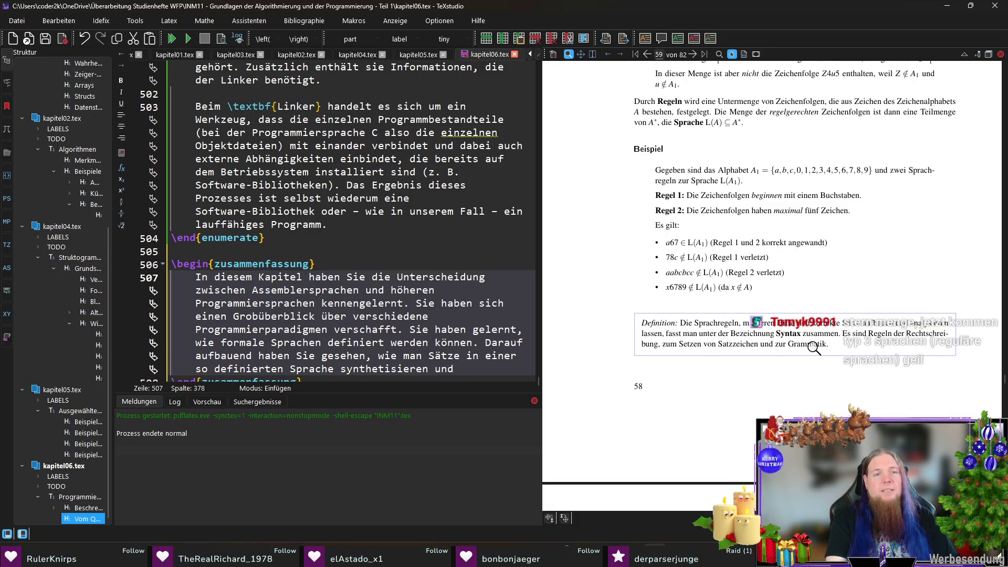
pyautogui.write('gülti')
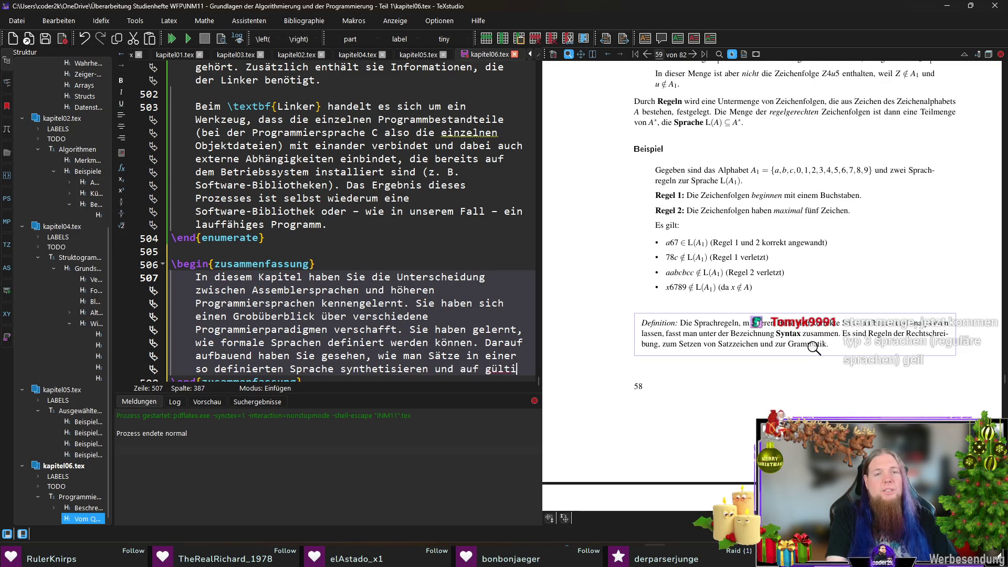
pyautogui.write('ge S')
pyautogui.hotkey('ctrl', 'Left')
pyautogui.hotkey('ctrl', 'Left')
pyautogui.hotkey('ctrl', 'Left')
pyautogui.hotkey('ctrl', 'shift', 'Left')
pyautogui.write('oder')
pyautogui.press('End')
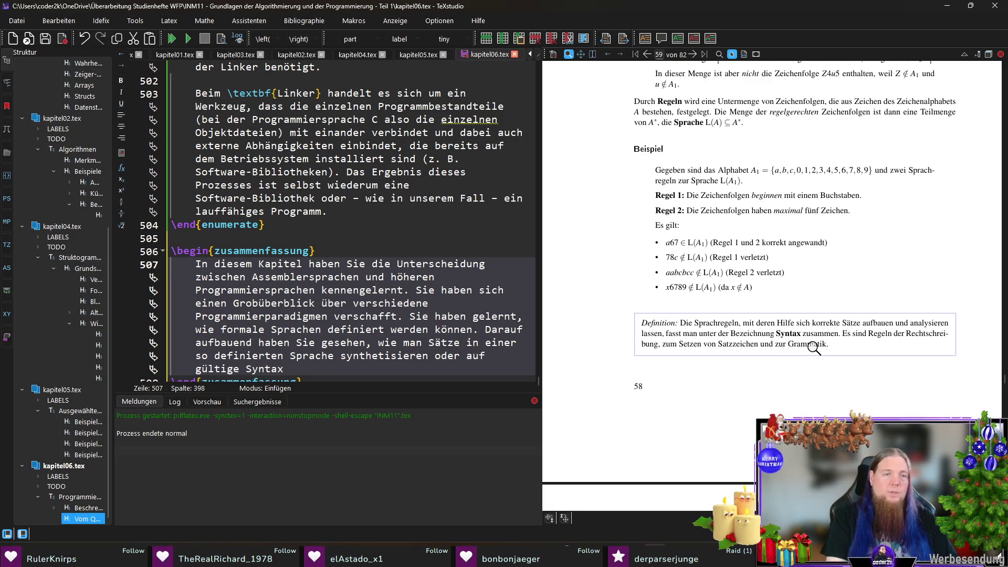
pyautogui.write('n kann.')
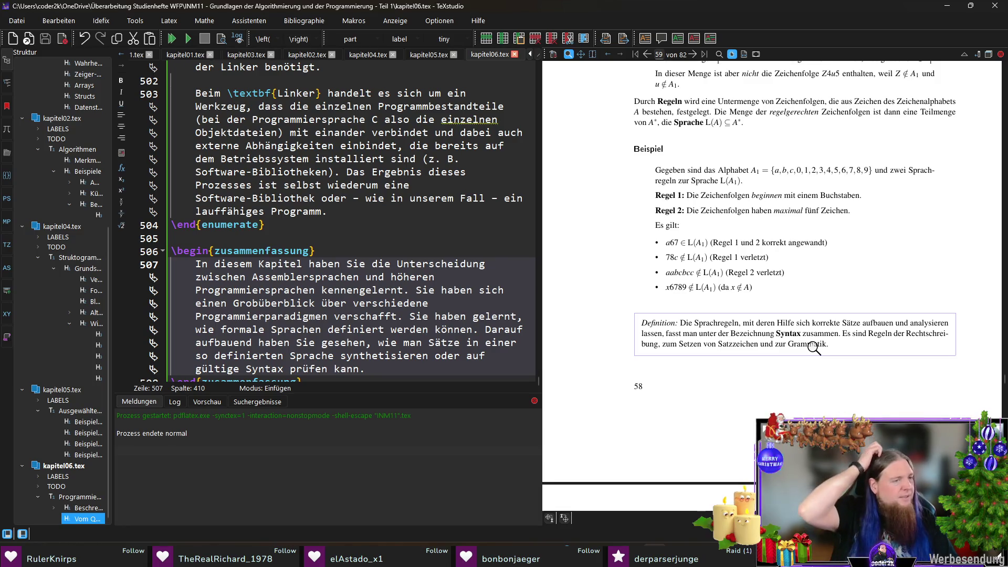
pyautogui.hotkey('ctrl', 's')
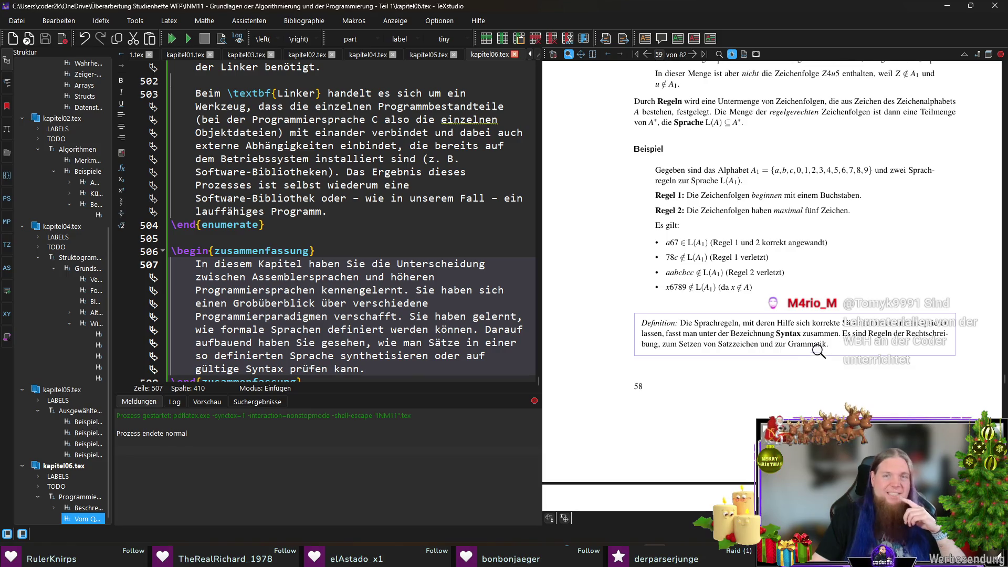
pyautogui.scroll(-1, 790, 336)
pyautogui.scroll(-1, 788, 331)
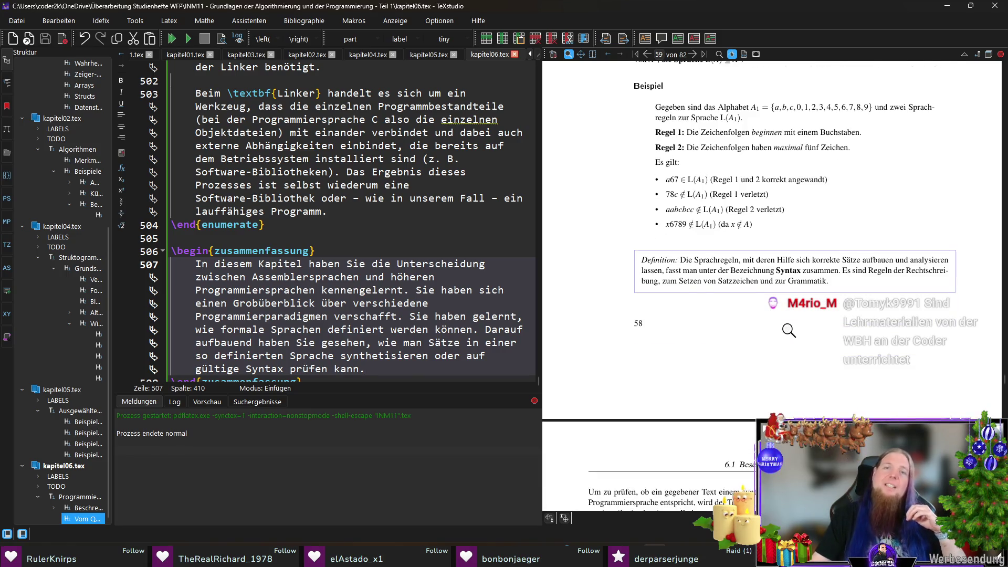
pyautogui.scroll(6, 788, 331)
pyautogui.scroll(-3, 757, 331)
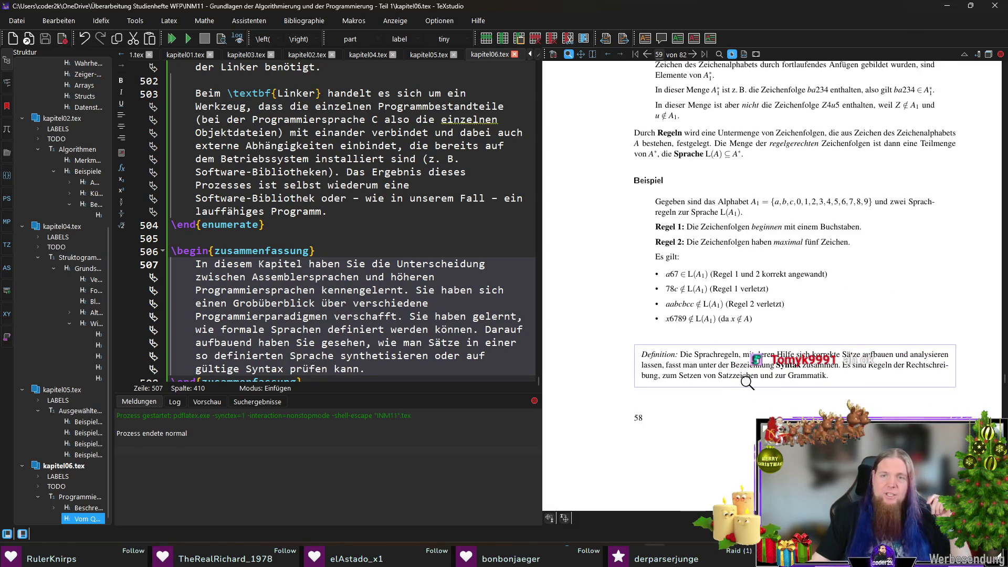
pyautogui.scroll(-5, 747, 384)
pyautogui.scroll(-4, 741, 371)
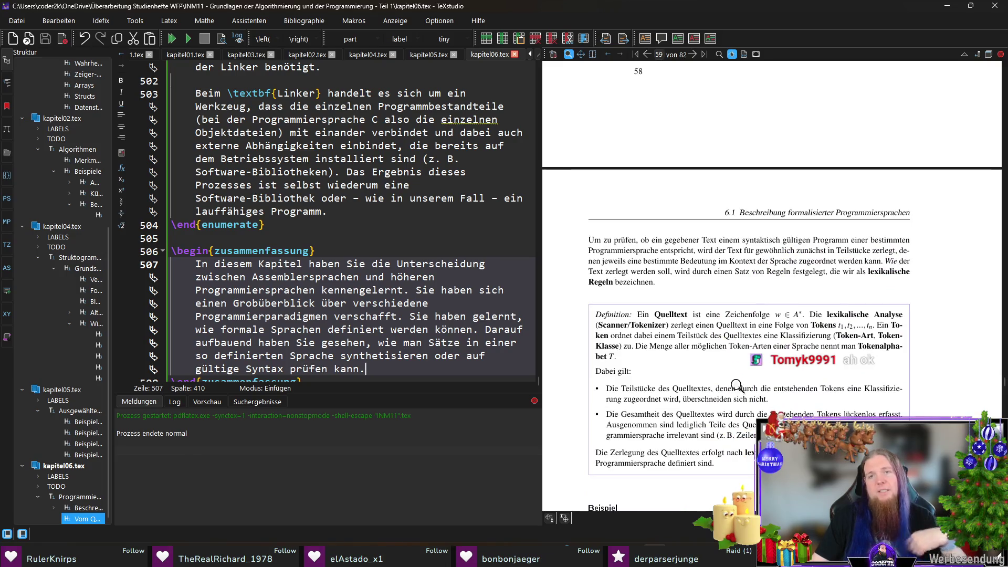
pyautogui.scroll(-3, 737, 365)
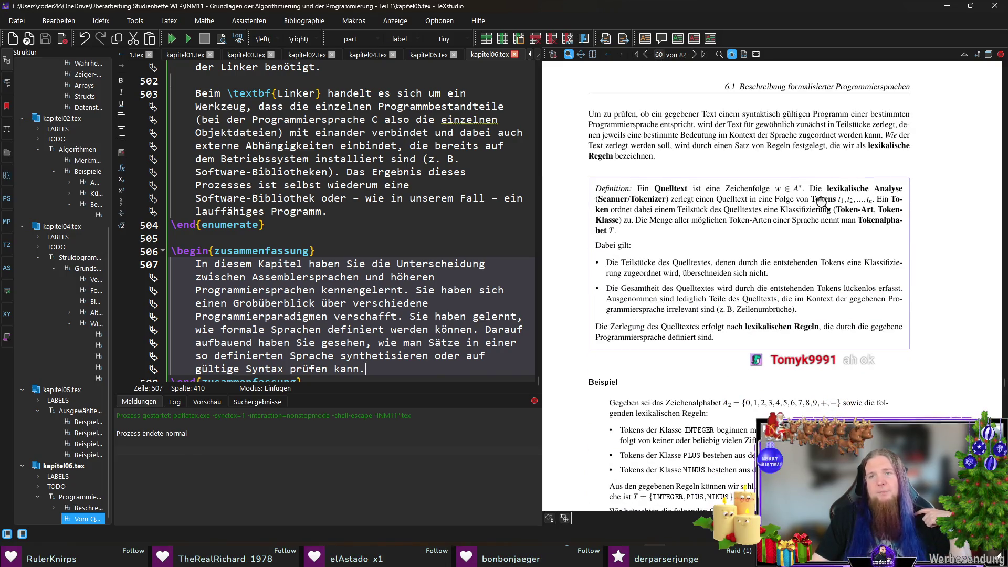
pyautogui.scroll(-5, 827, 288)
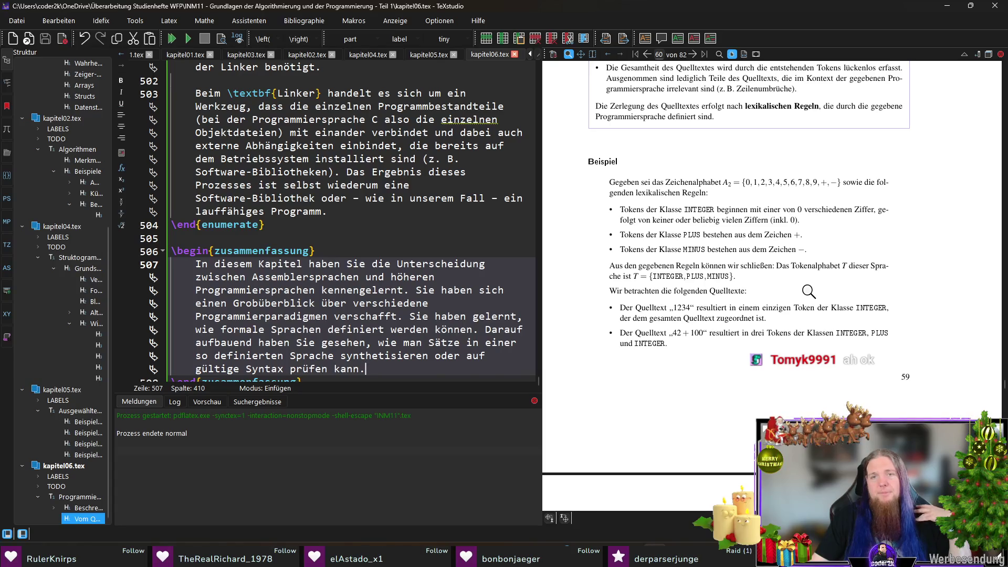
pyautogui.scroll(2, 810, 292)
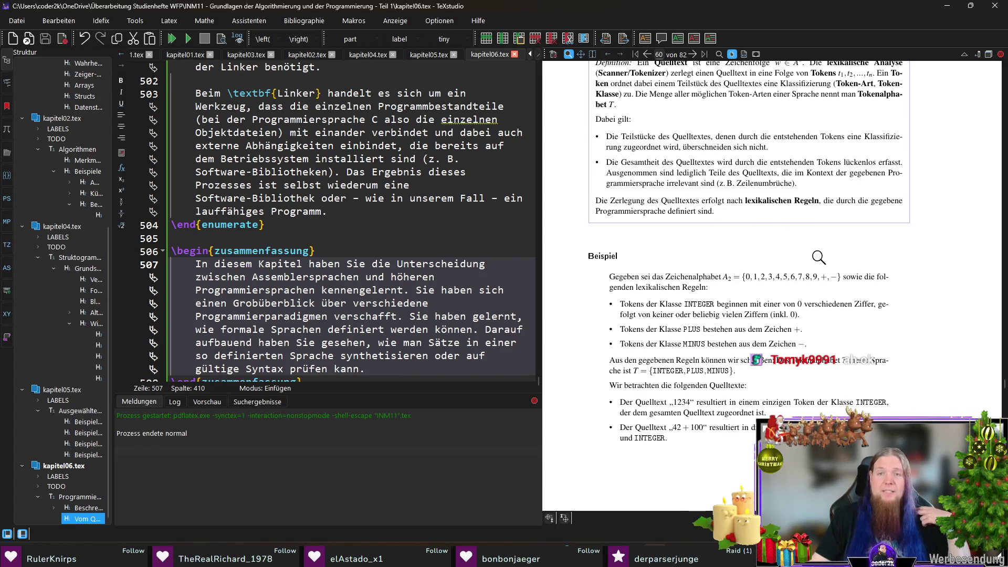
pyautogui.scroll(-1, 819, 257)
pyautogui.scroll(-1, 819, 258)
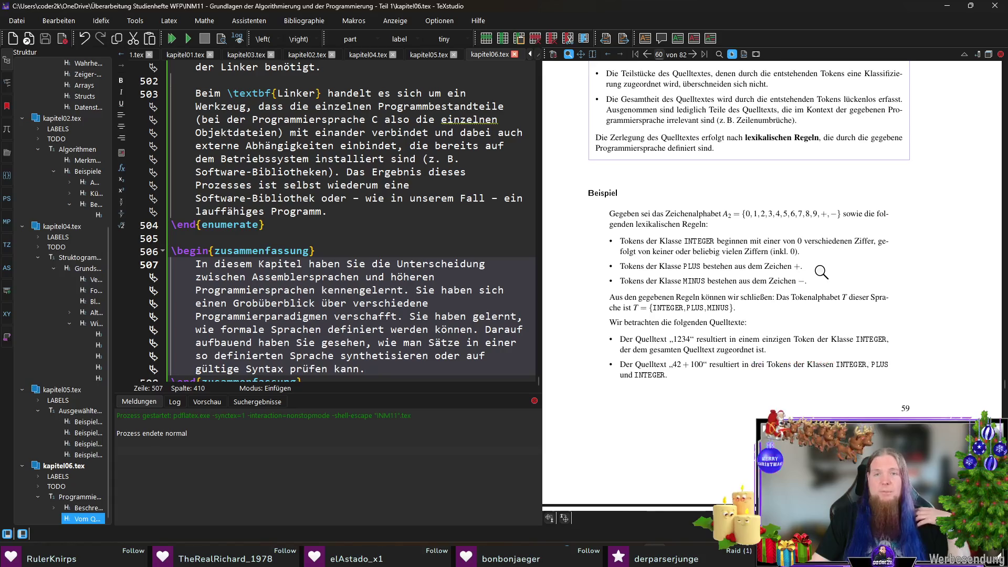
# Magnify the token rules on PDF page 59 and jump to the INTEGER rule's source line 180
pyautogui.moveTo(641, 262)
pyautogui.mouseDown()
pyautogui.moveTo(794, 241)
pyautogui.moveTo(652, 252)
pyautogui.moveTo(788, 254)
pyautogui.mouseUp()
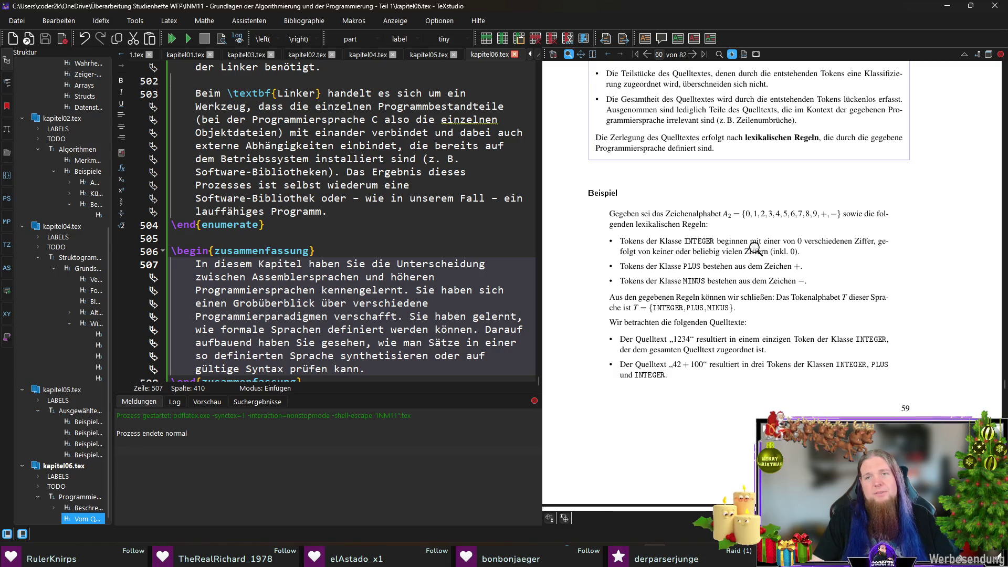
pyautogui.keyDown('ctrl'); pyautogui.click(754, 250); pyautogui.keyUp('ctrl')
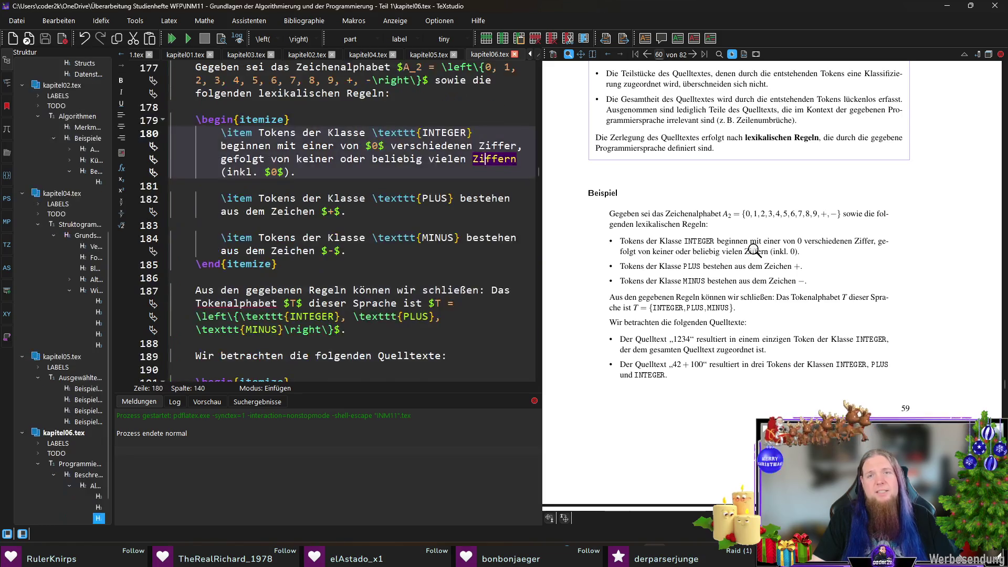
# Append the exception sentence that a string of only 0 is 'möglich' to the INTEGER rule, then inspect the alphabet example
pyautogui.click(373, 170)
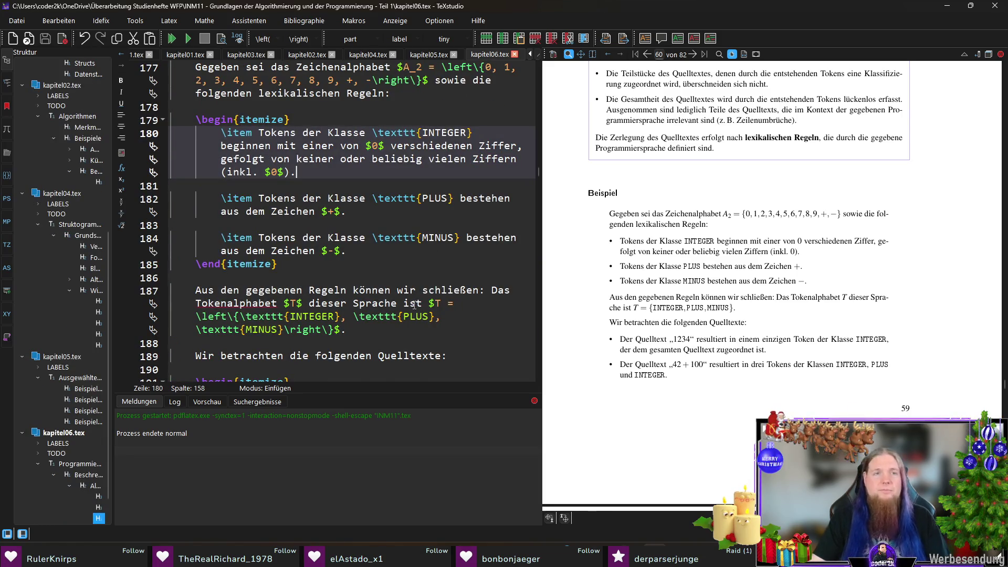
pyautogui.write('Als einzige Ausnehme i')
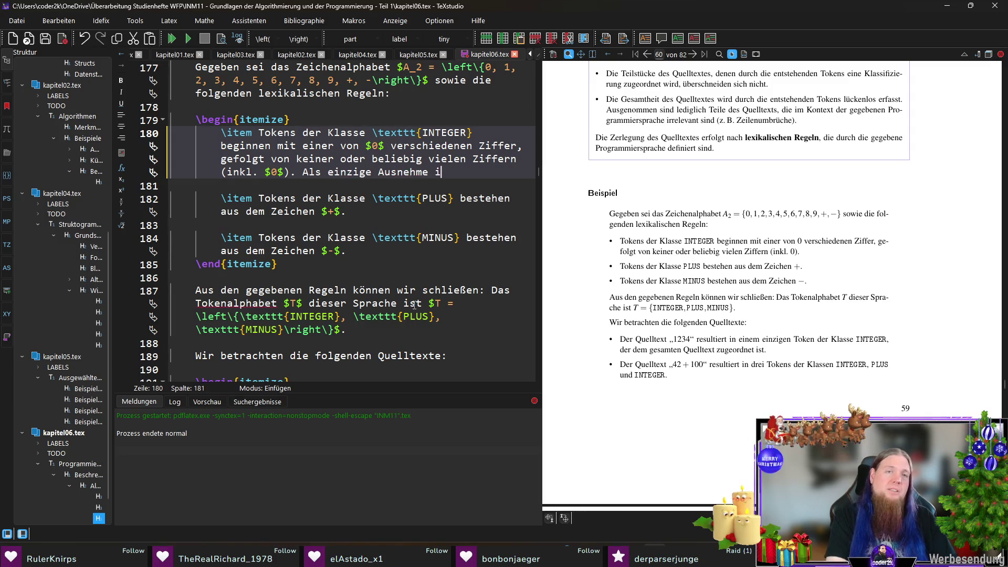
pyautogui.press('BackSpace')
pyautogui.write('ah')
pyautogui.write('uch die')
pyautogui.write(' le')
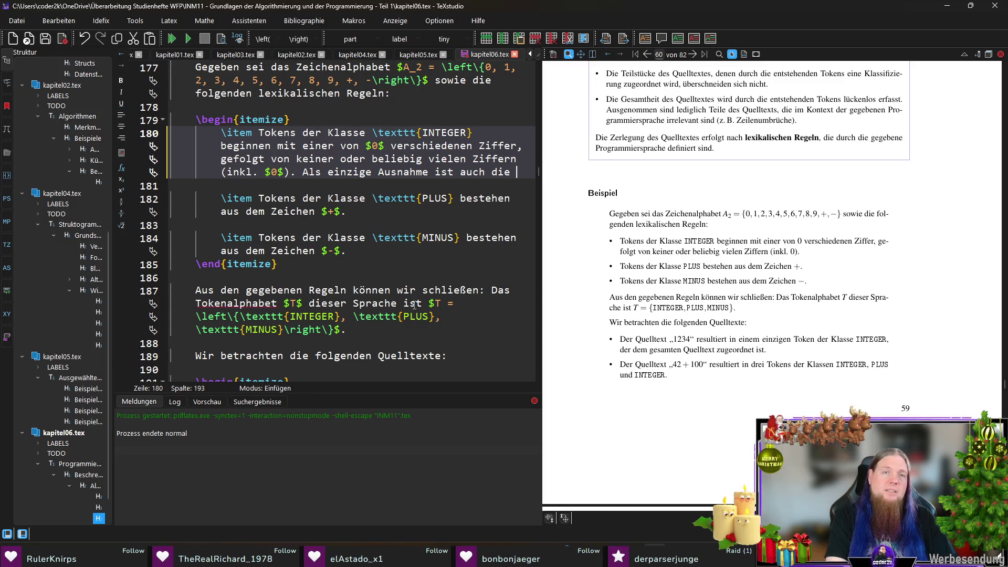
pyautogui.write('diglich aus ')
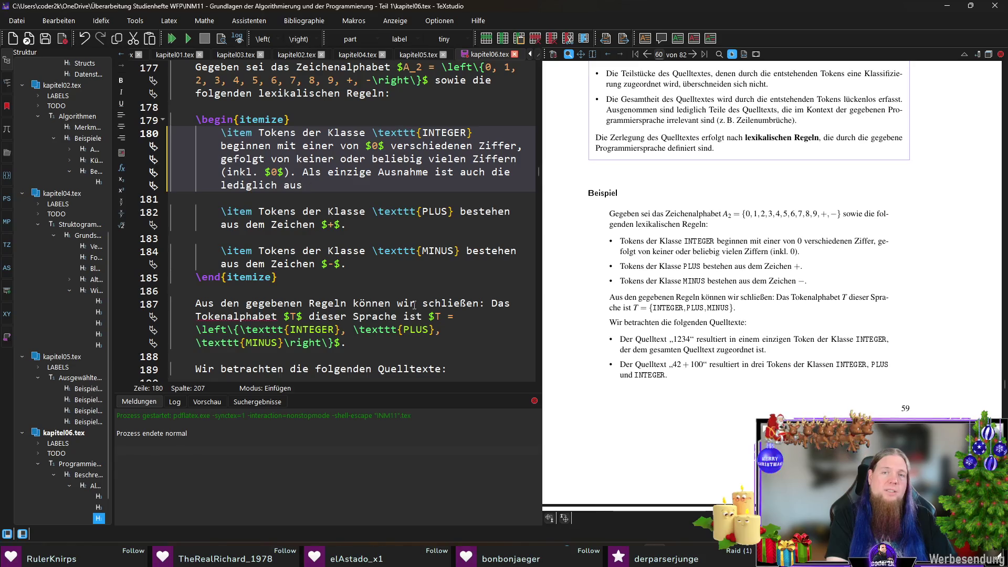
pyautogui.write('$0$ bestehende Zeichenfolge zugelassen.')
pyautogui.hotkey('shift', 'Home')
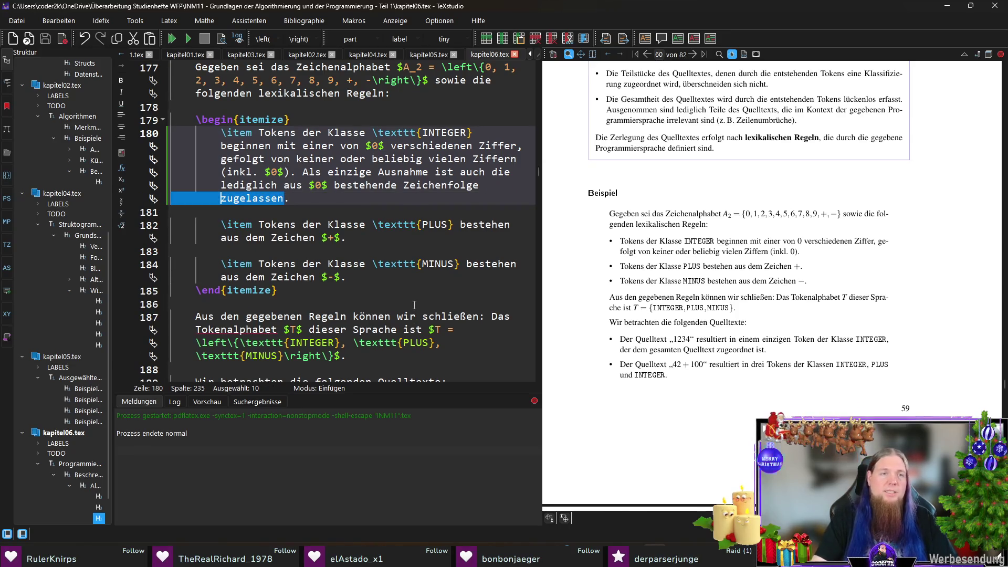
pyautogui.write('möglich.')
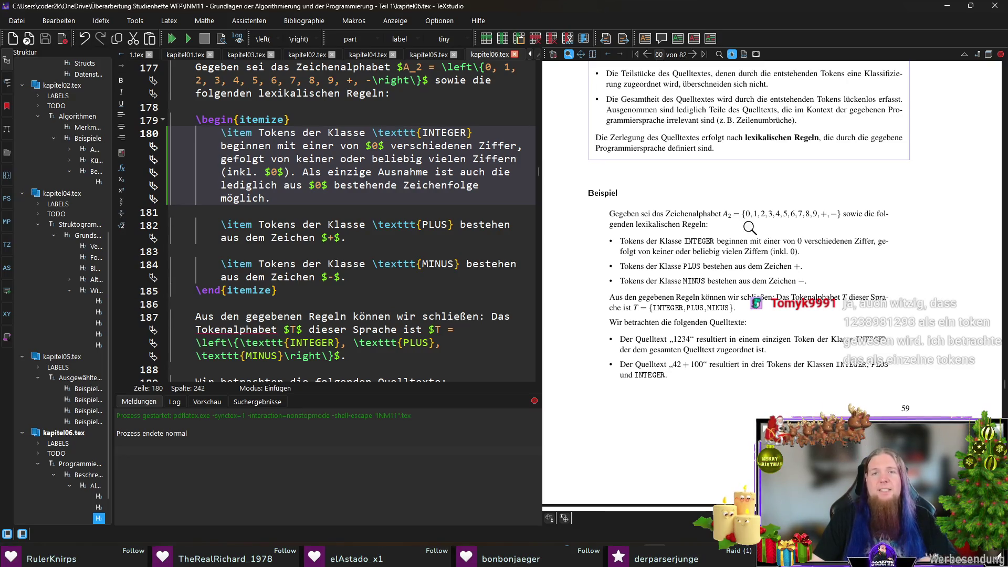
pyautogui.click(734, 217)
pyautogui.moveTo(734, 218); pyautogui.dragTo(764, 221)
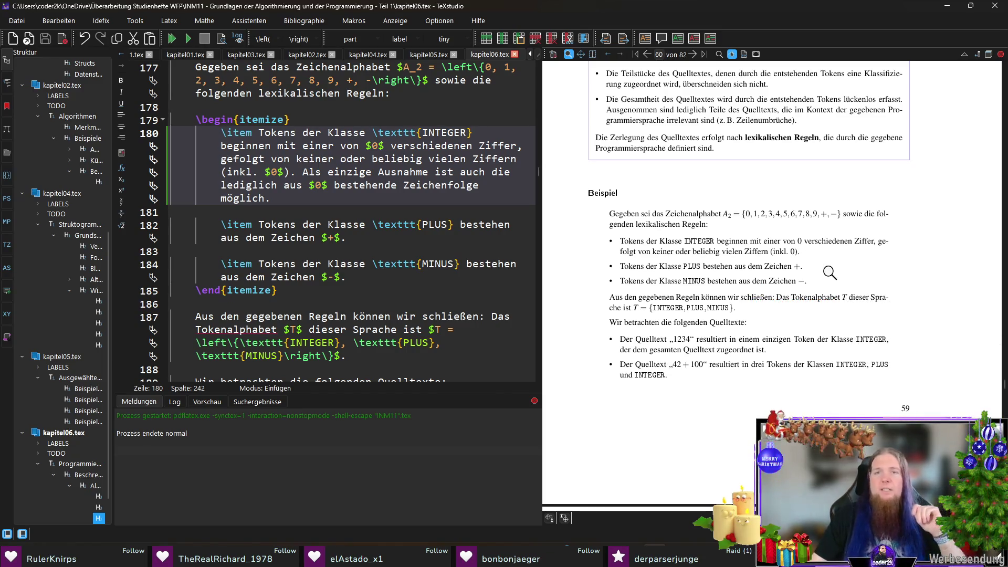
pyautogui.scroll(-5, 830, 272)
pyautogui.scroll(-2, 822, 263)
pyautogui.scroll(4, 821, 263)
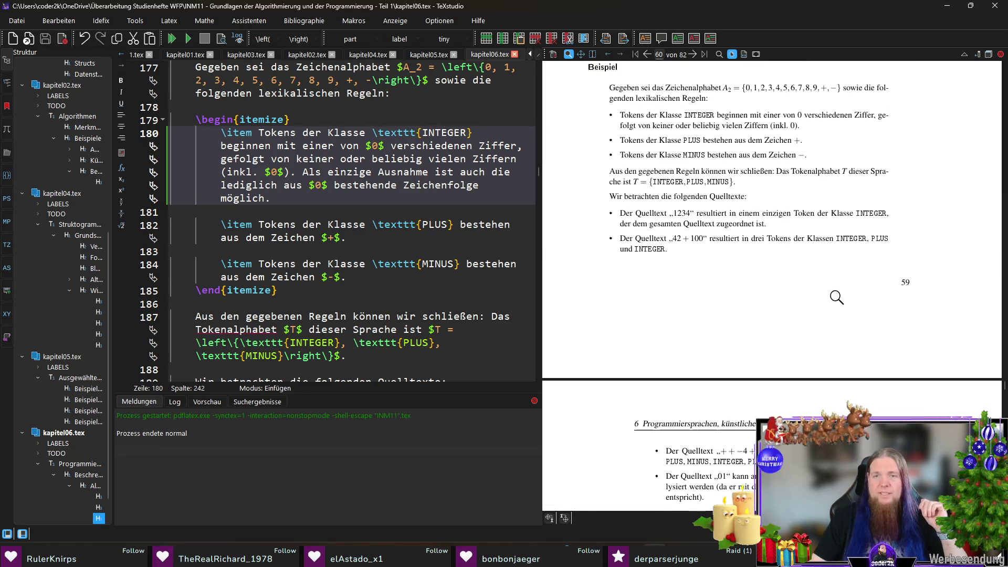
# Magnify the example text on the following pages and scroll the editor back to the end of kapitel06.tex
pyautogui.click(697, 126)
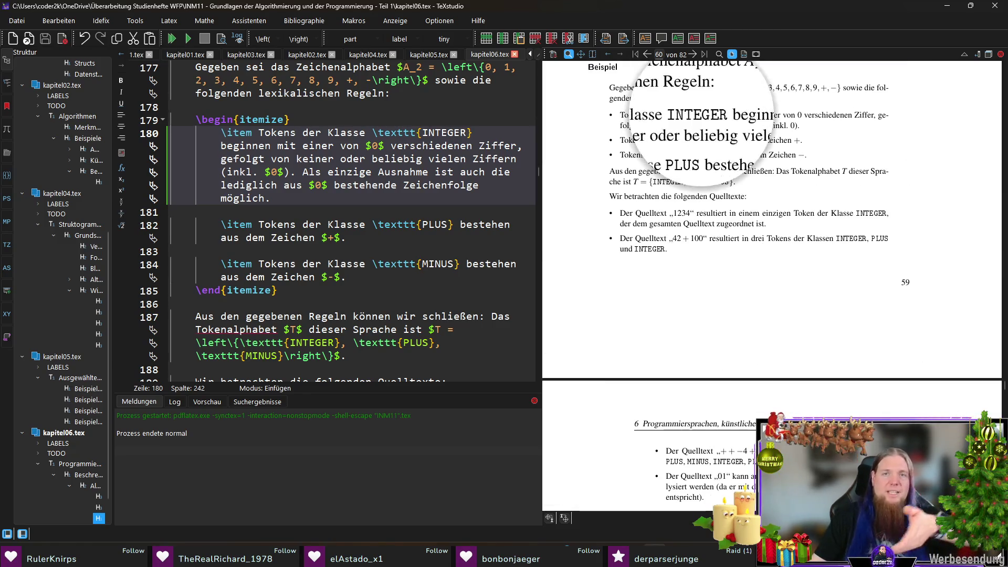
pyautogui.scroll(-4, 839, 296)
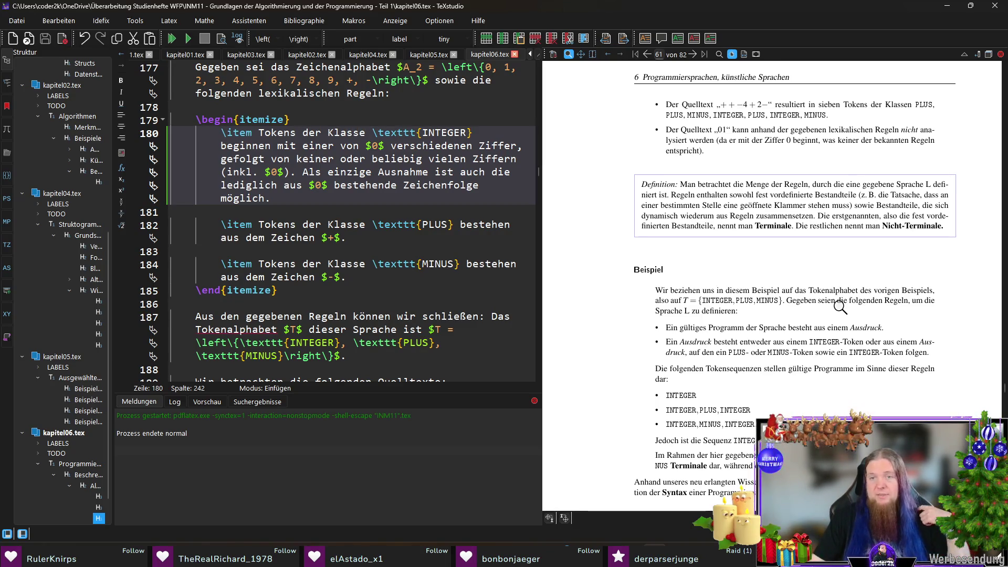
pyautogui.scroll(-2, 867, 359)
pyautogui.scroll(-2, 866, 350)
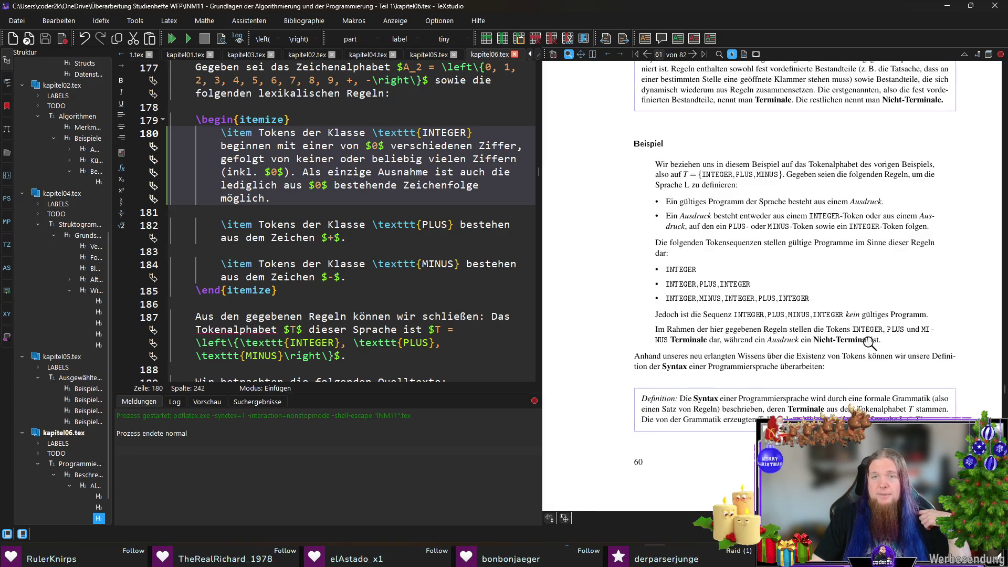
pyautogui.scroll(-3, 698, 257)
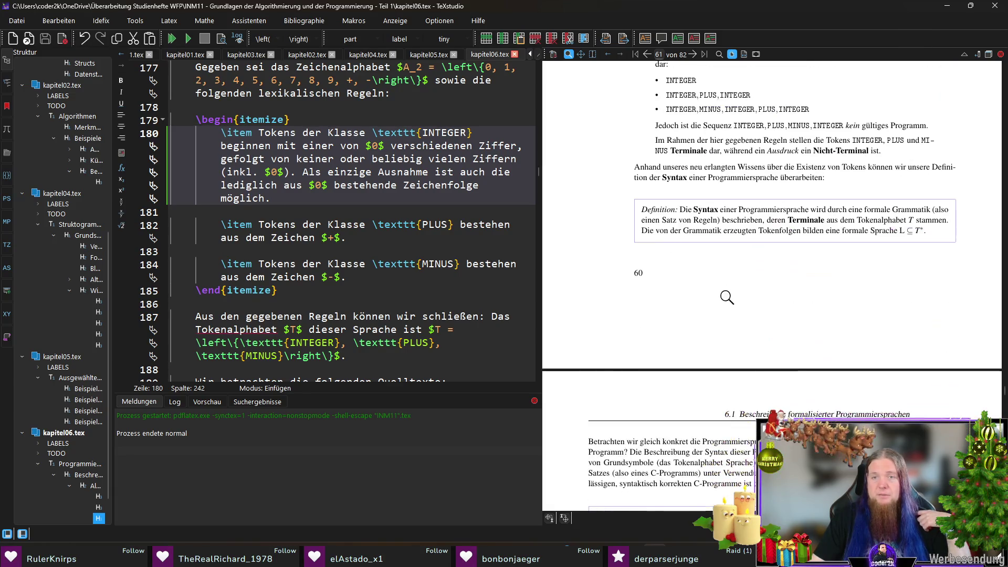
pyautogui.scroll(-3, 729, 300)
pyautogui.scroll(-1, 717, 287)
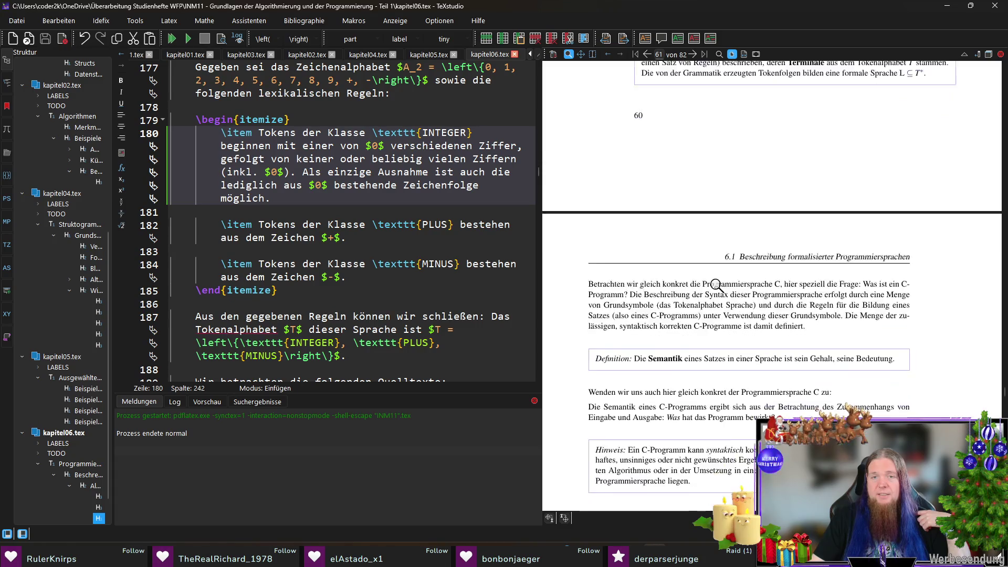
pyautogui.scroll(-3, 717, 285)
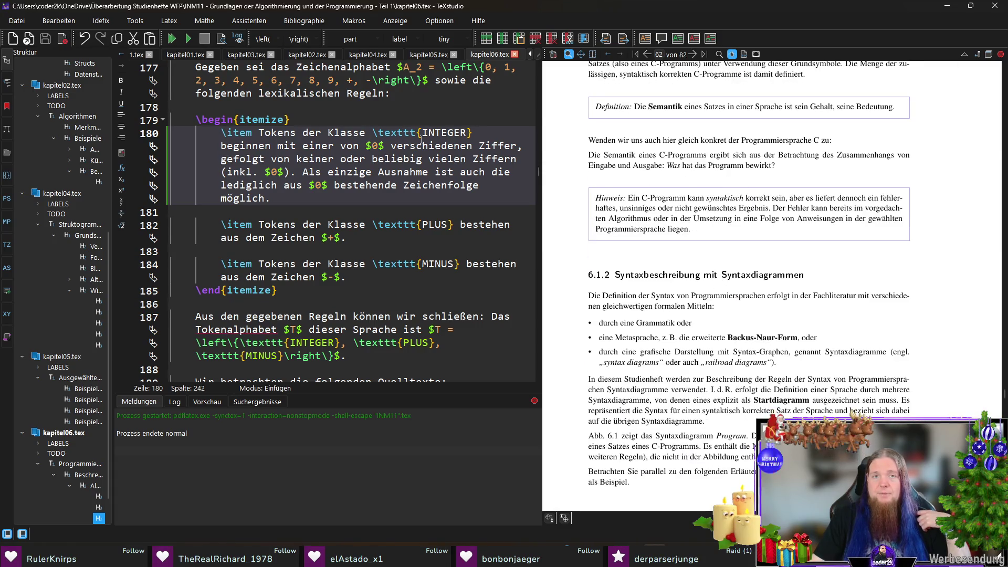
pyautogui.moveTo(539, 183); pyautogui.dragTo(539, 377)
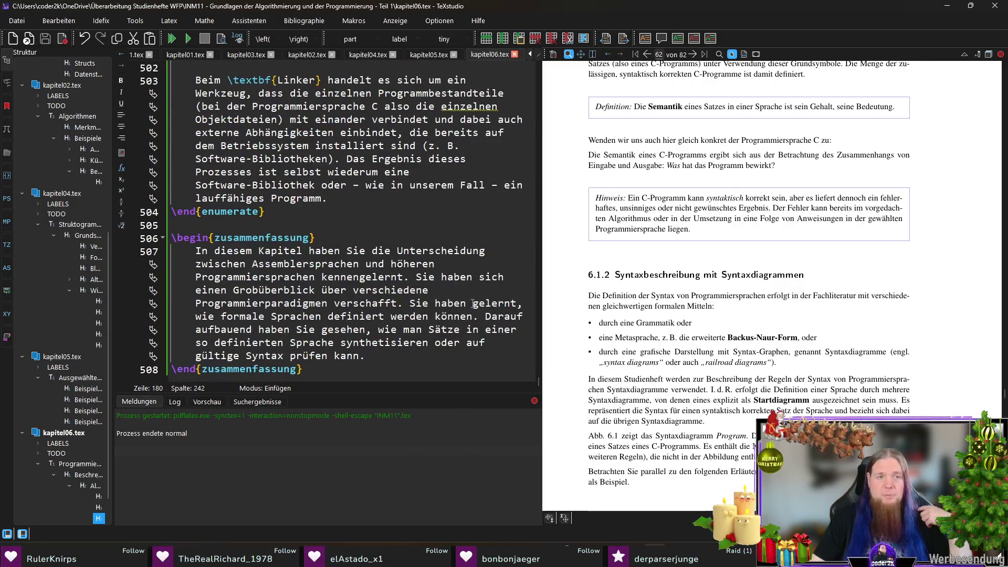
# Insert the sentence about reading and creating Syntaxdiagramme after 'definiert werden können.'
pyautogui.click(415, 358)
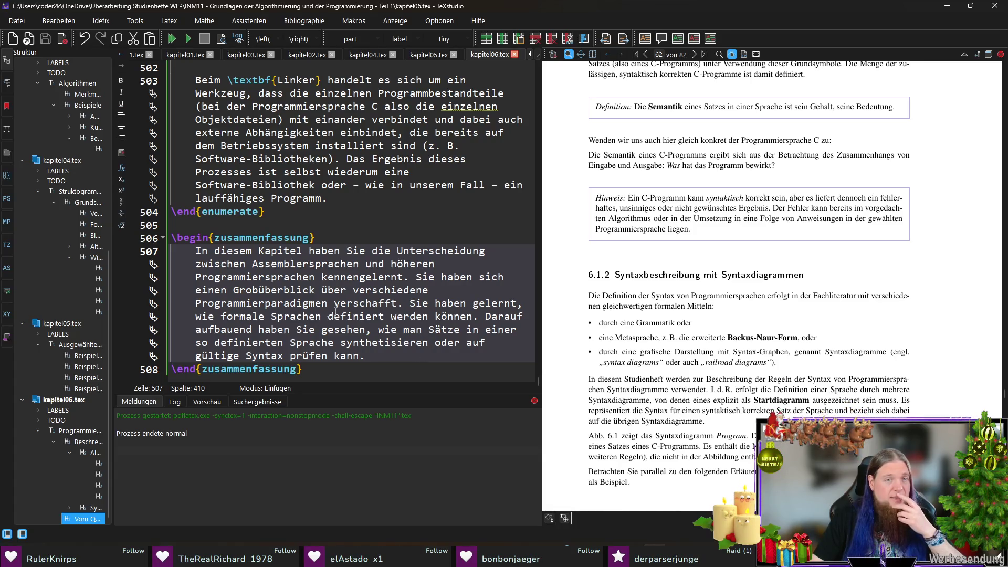
pyautogui.click(476, 315)
pyautogui.write('In diesem Zuge haben Sie Syntaxdiagramme kennengelernt und können diese sowohl lesen als auch selbst anfertigen.')
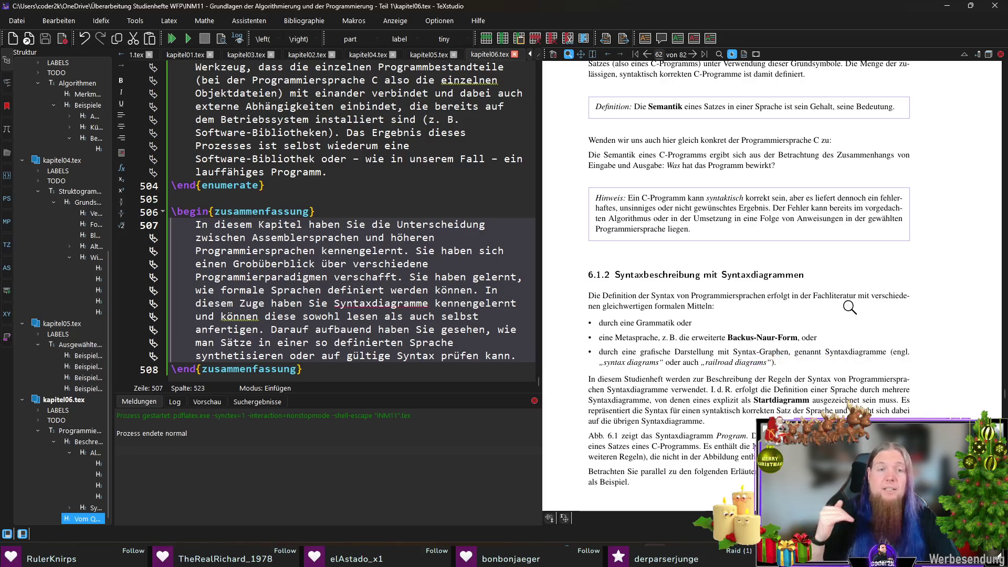
pyautogui.scroll(-2, 850, 307)
pyautogui.scroll(-2, 859, 303)
pyautogui.scroll(-1, 895, 282)
pyautogui.scroll(-1, 896, 281)
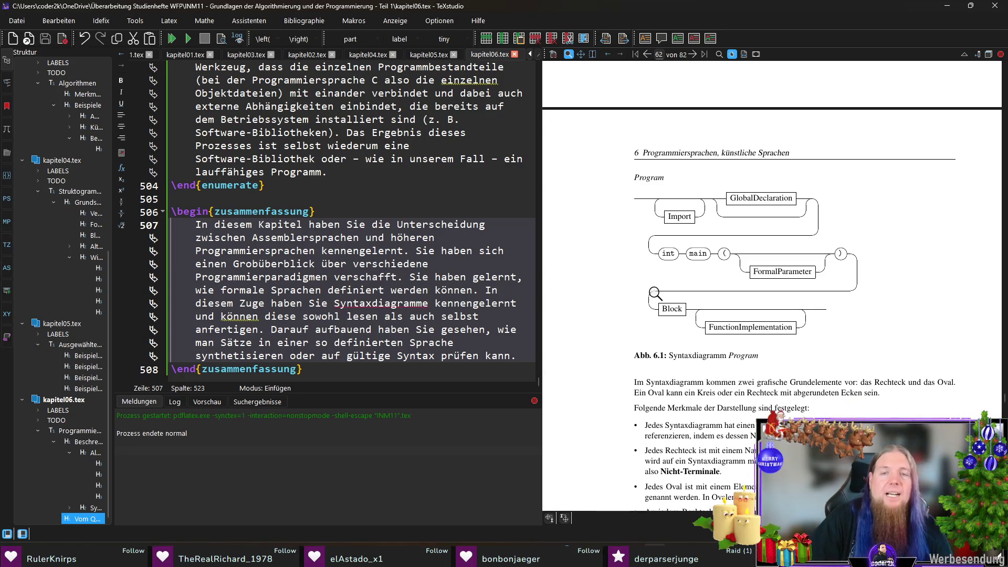
# Magnify the Program syntax diagram in the compiled PDF preview
pyautogui.moveTo(690, 288); pyautogui.dragTo(671, 252)
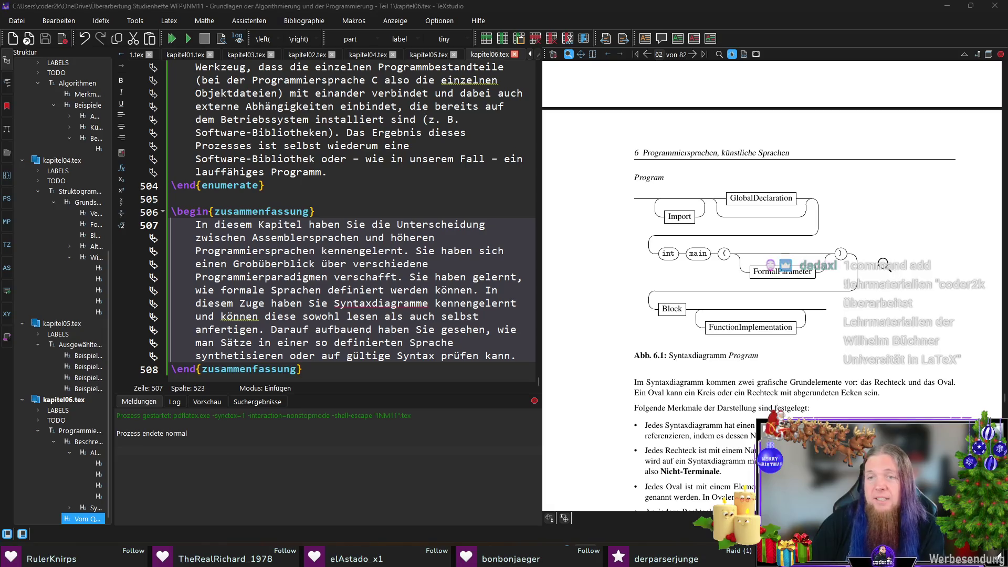
pyautogui.scroll(-3, 878, 265)
pyautogui.scroll(-3, 879, 264)
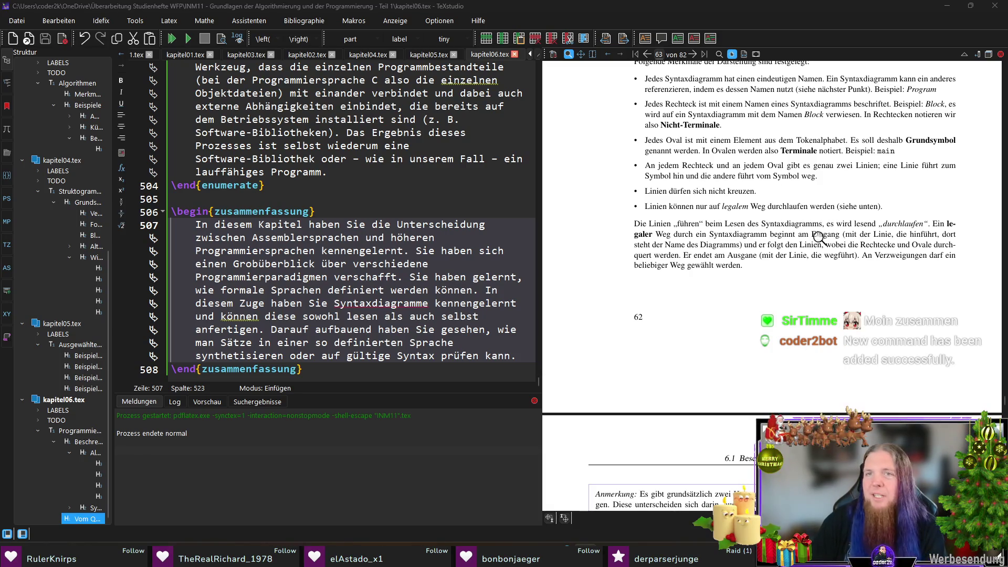
pyautogui.scroll(-3, 863, 297)
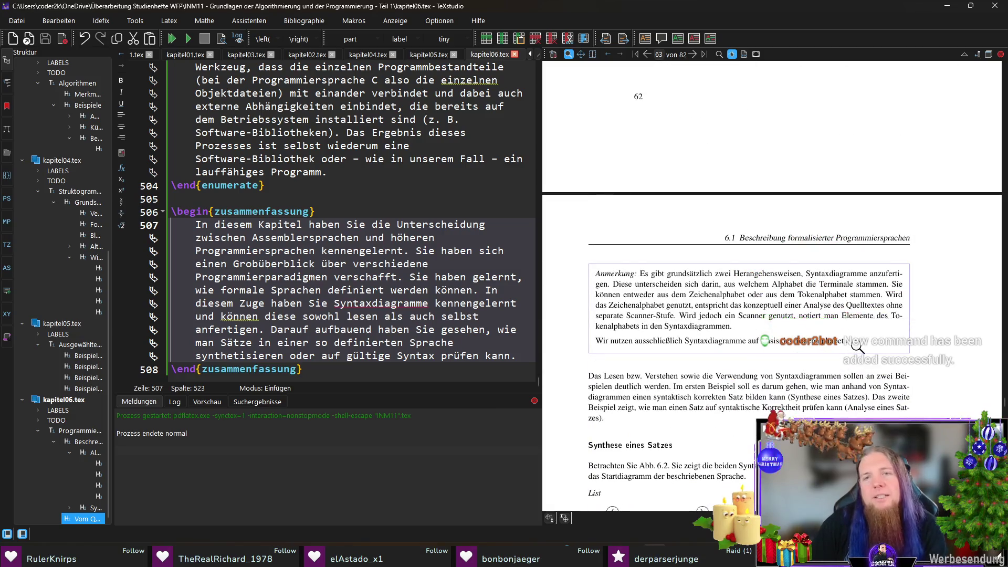
pyautogui.scroll(-3, 857, 295)
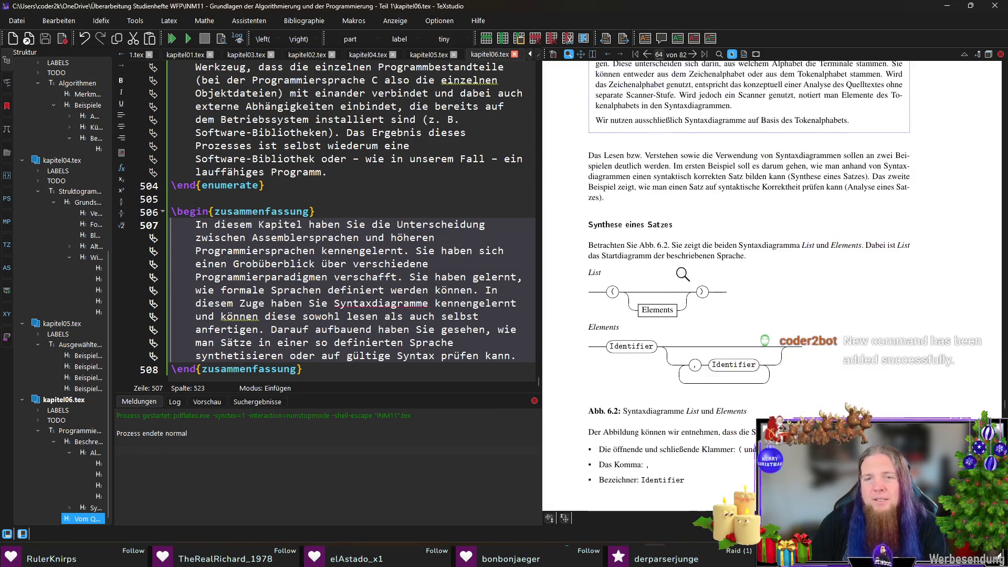
pyautogui.scroll(-4, 767, 231)
pyautogui.scroll(-3, 767, 230)
pyautogui.scroll(-3, 772, 244)
pyautogui.scroll(-3, 777, 265)
pyautogui.scroll(-3, 801, 295)
pyautogui.scroll(-3, 801, 294)
pyautogui.scroll(-2, 800, 295)
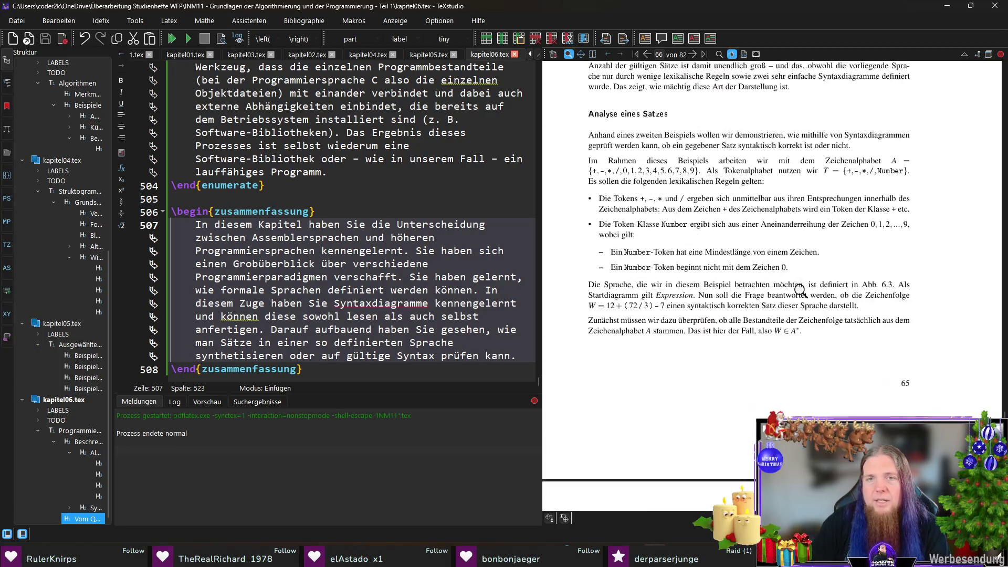
pyautogui.scroll(-3, 801, 293)
pyautogui.scroll(-3, 801, 293)
pyautogui.scroll(-3, 851, 331)
pyautogui.scroll(-3, 847, 324)
pyautogui.scroll(-3, 843, 311)
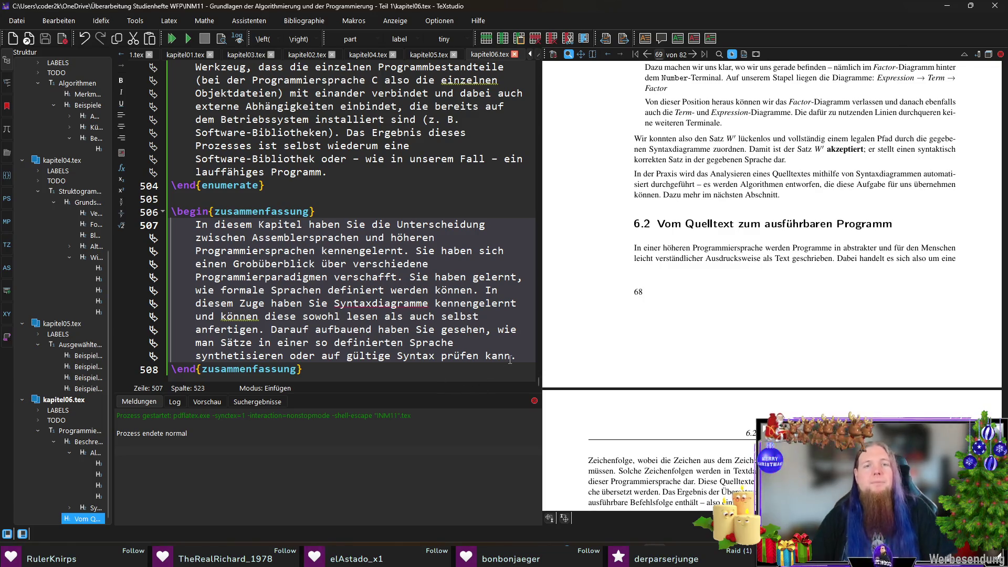
pyautogui.write('Danach')
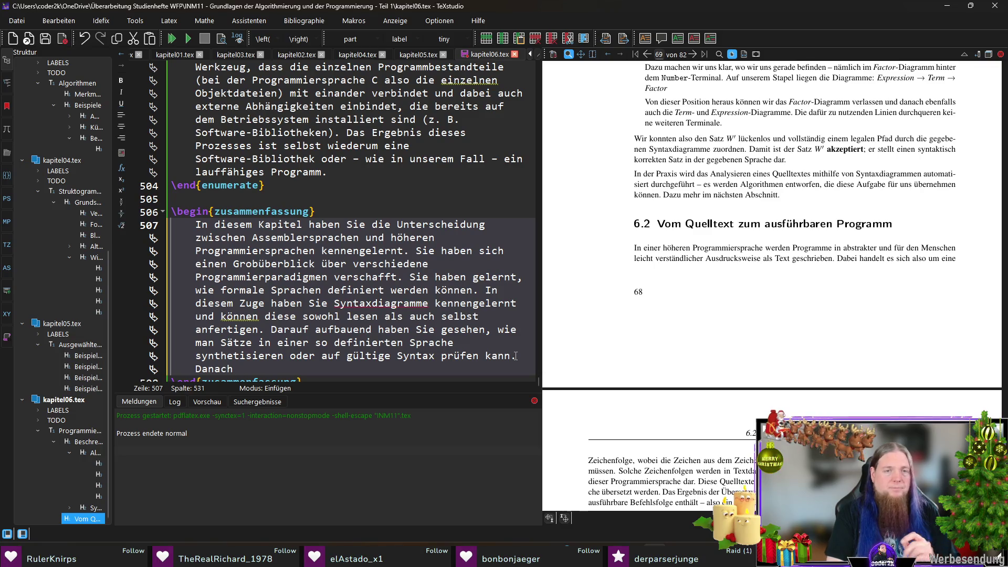
# Erase the wrongly started word before writing the closing summary sentence
pyautogui.hotkey('ctrl', 'shift', 'Left')
pyautogui.write('Dar')
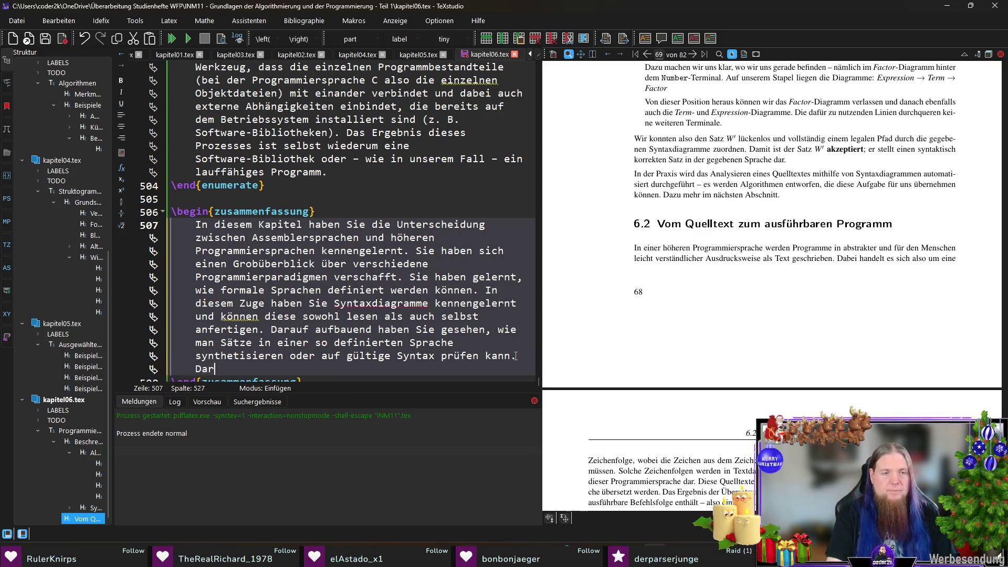
pyautogui.write('über hinaus konnten Si')
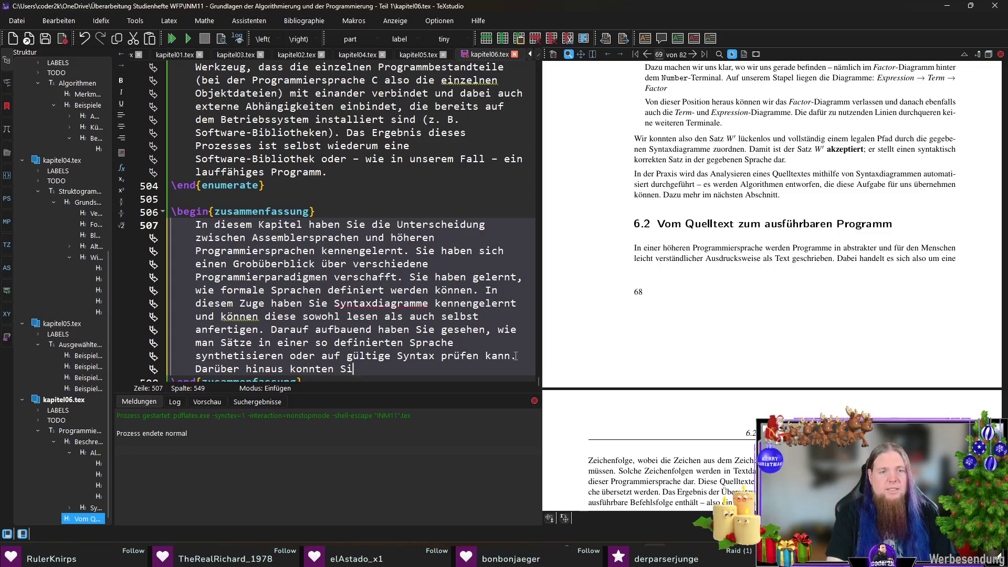
pyautogui.write('e sich einen')
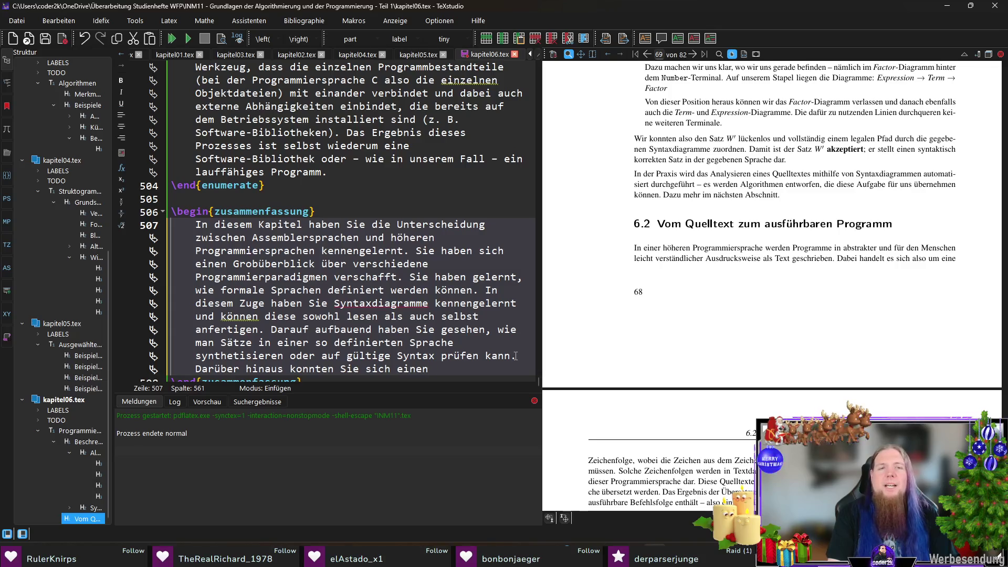
pyautogui.press('BackSpace')
pyautogui.write(' Übersicht v')
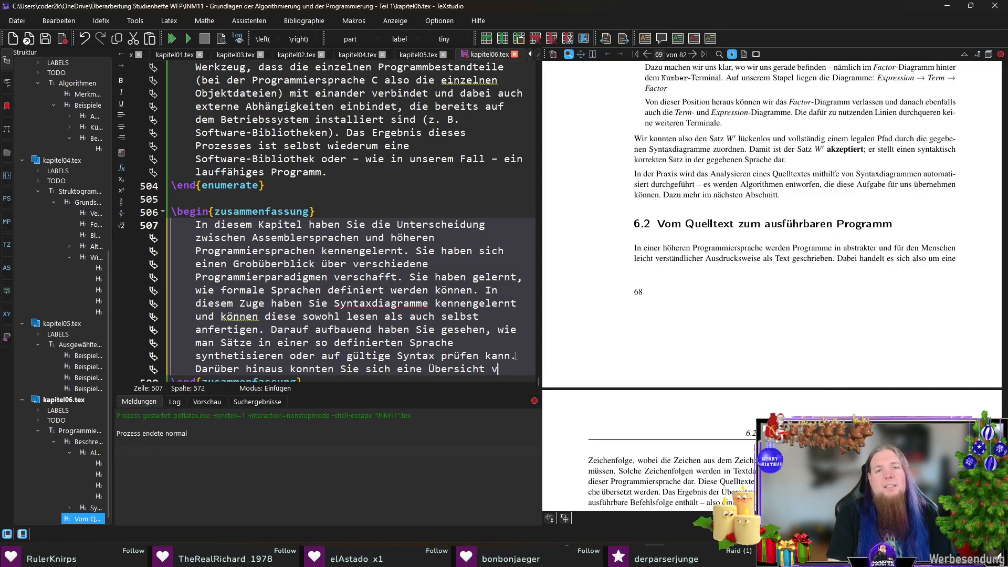
pyautogui.write('über verschaffen, wie ')
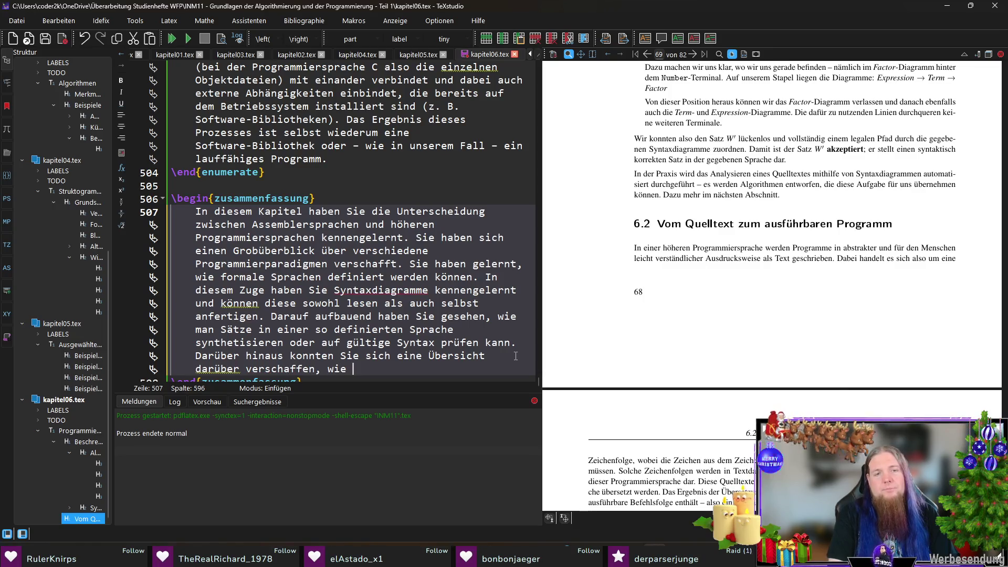
pyautogui.write('aus einem Quelltext')
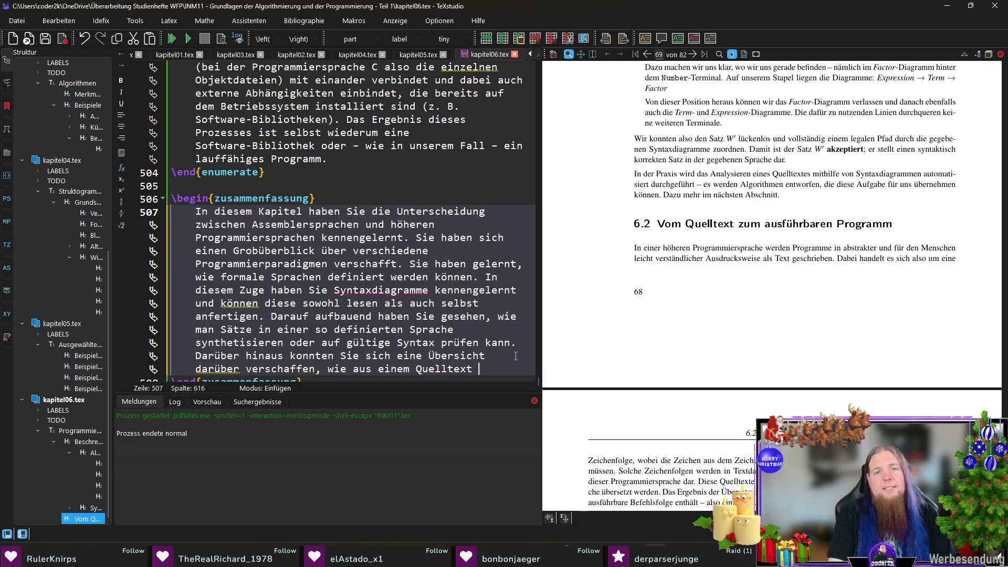
pyautogui.write('lauffähiges Programm entsteht.')
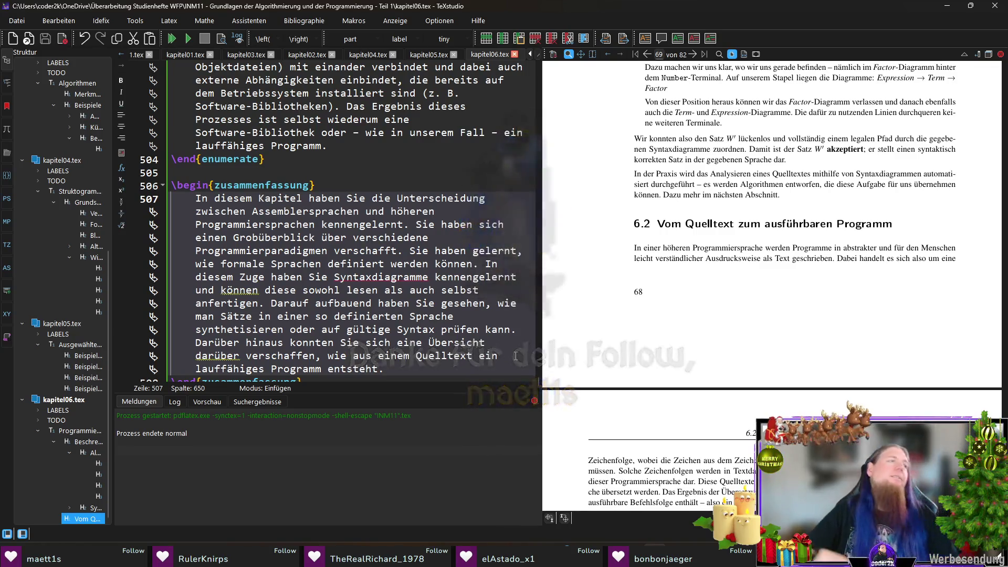
pyautogui.scroll(-3, 806, 302)
pyautogui.scroll(-5, 807, 304)
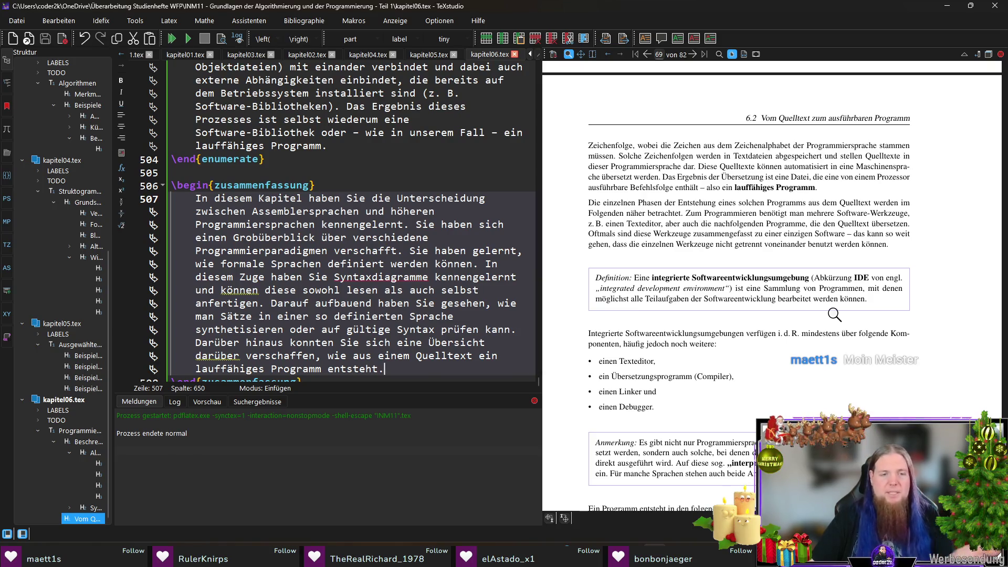
pyautogui.scroll(-2, 834, 315)
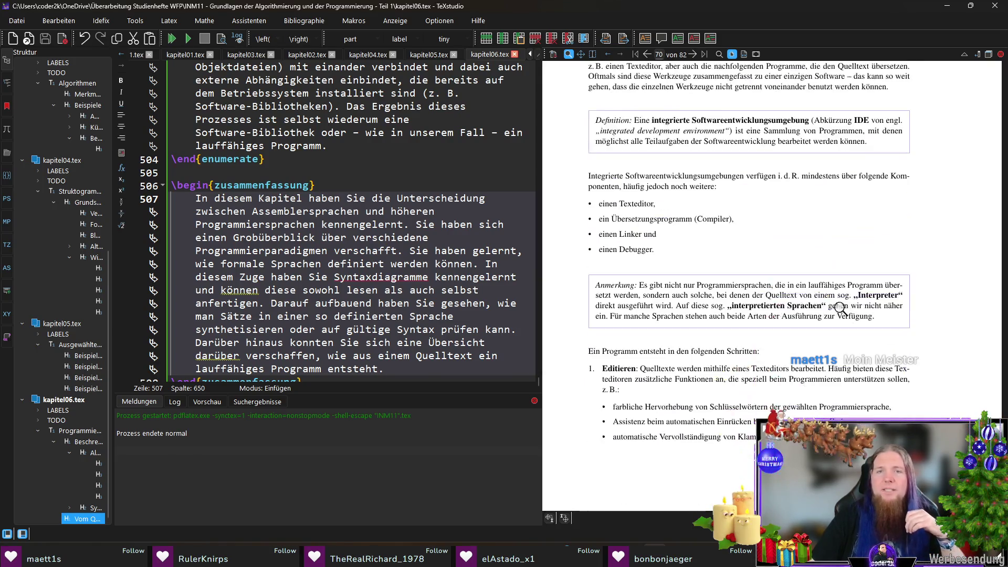
pyautogui.scroll(-2, 841, 311)
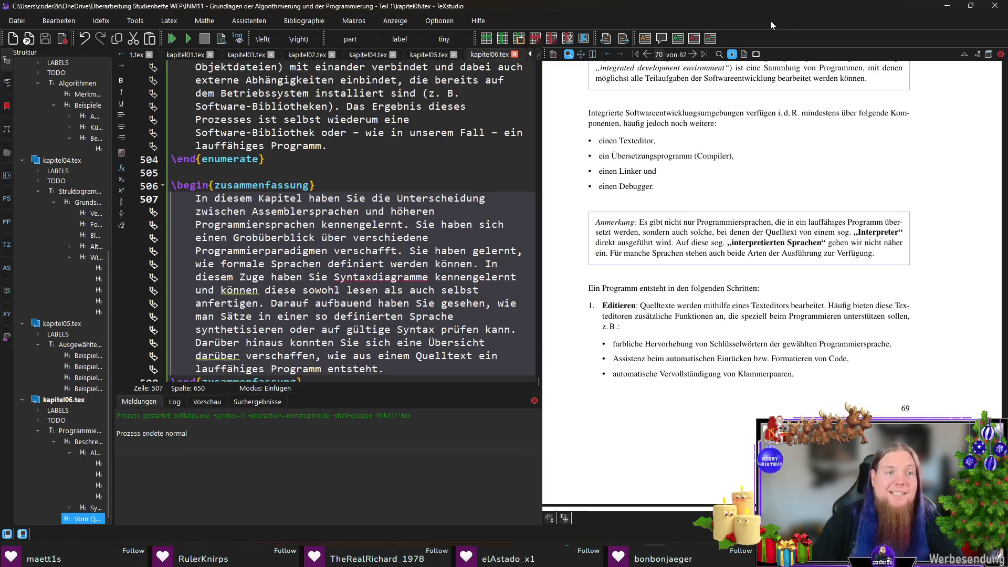
pyautogui.press('Down')
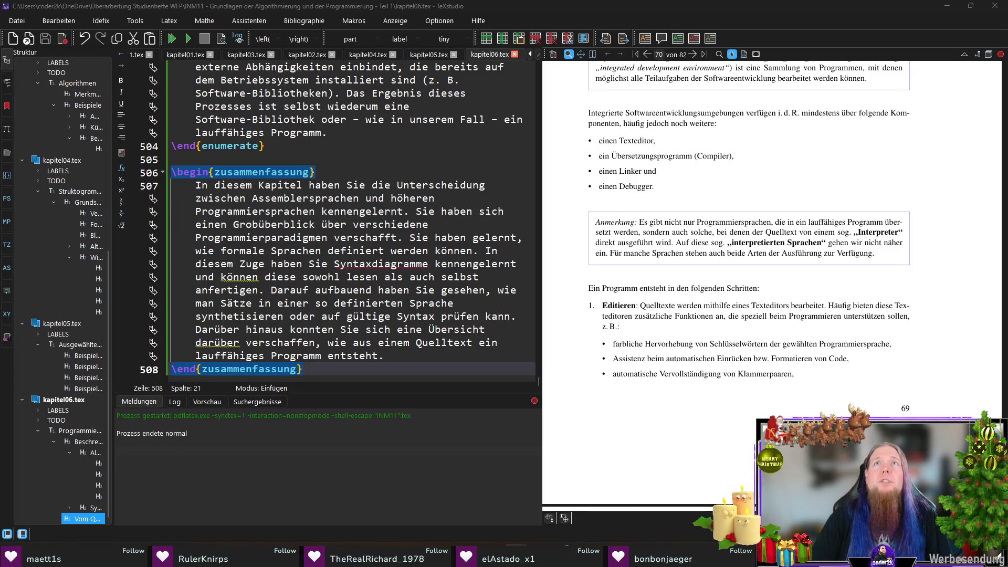
pyautogui.scroll(-5, 892, 376)
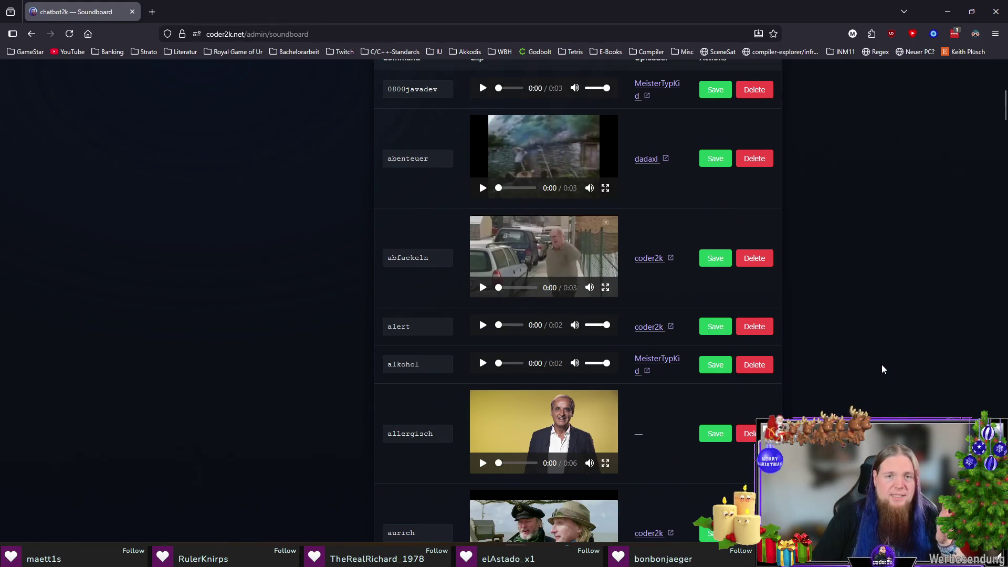
pyautogui.scroll(-1, 660, 347)
# Nudge the alkohol clip's volume down and back to full, then return to the LaTeX source
pyautogui.moveTo(606, 310); pyautogui.dragTo(598, 314)
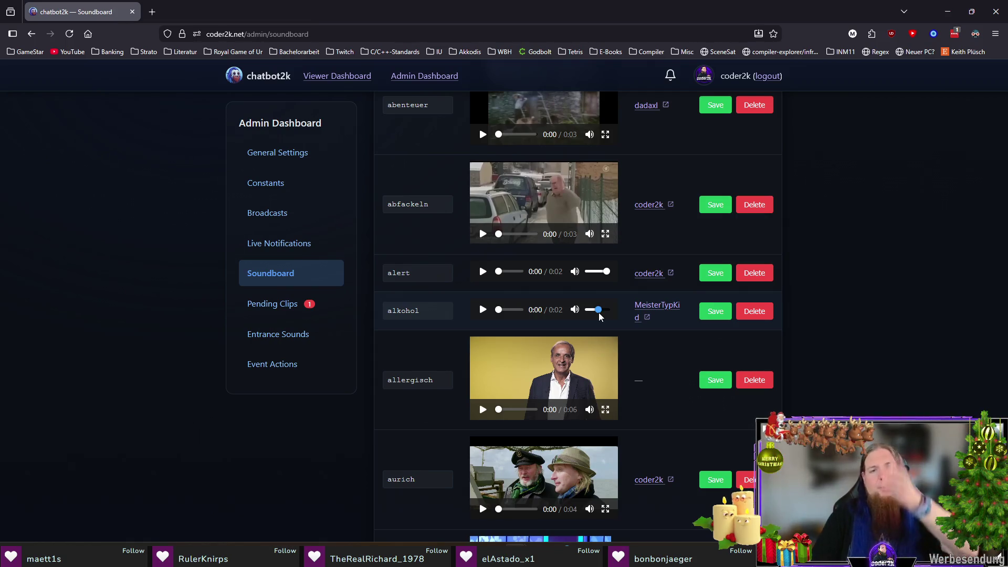
pyautogui.moveTo(599, 315); pyautogui.dragTo(611, 314)
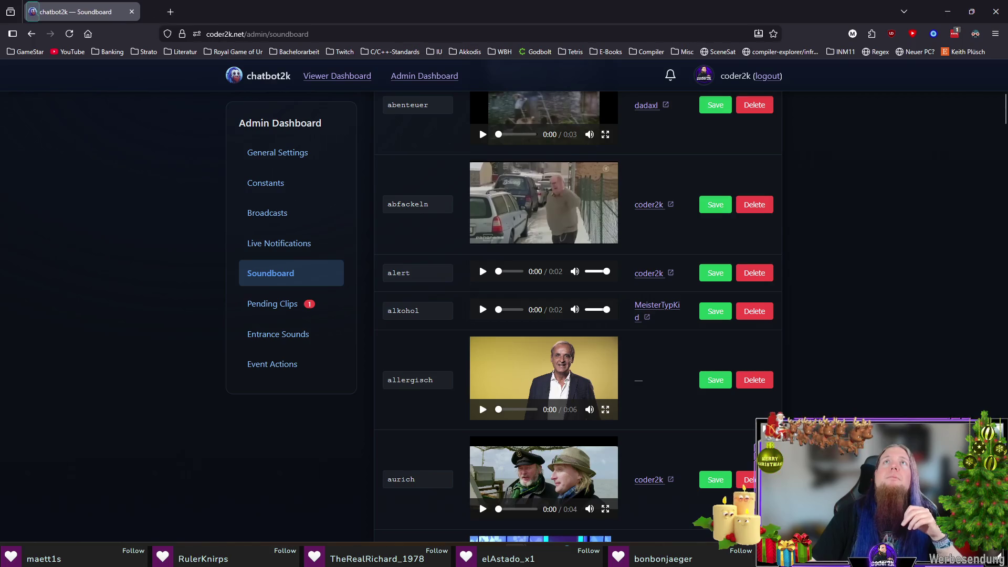
pyautogui.hotkey('alt', 'Tab')
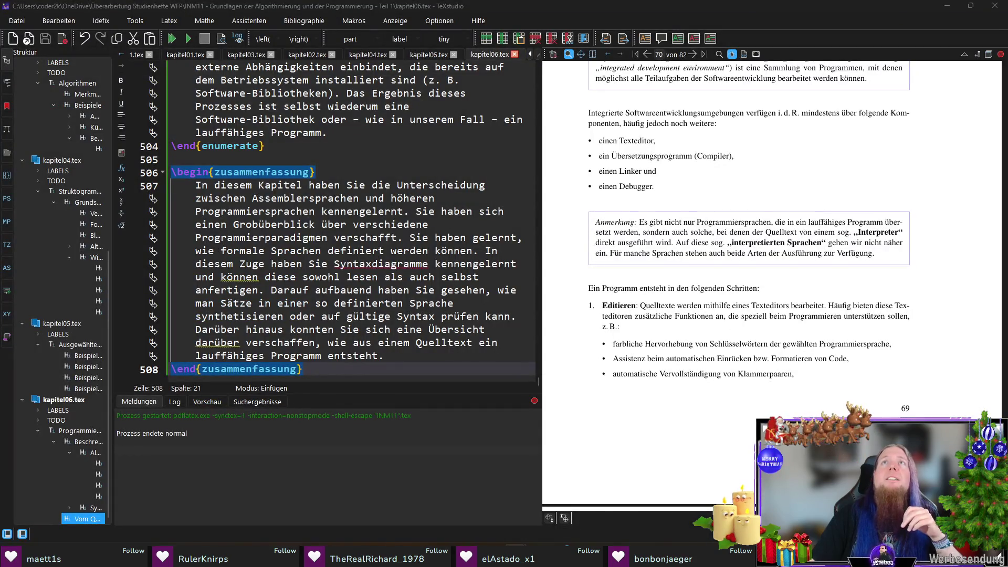
# Recompile the chapter with F5 so the summary lands on page 70, then switch to the course PDF
pyautogui.moveTo(170, 174); pyautogui.dragTo(425, 367)
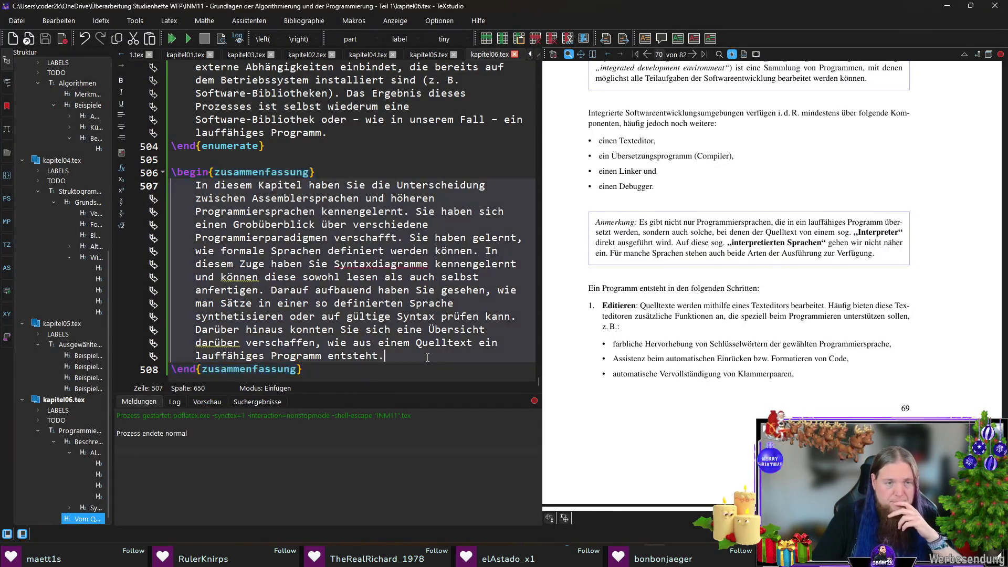
pyautogui.click(425, 367)
pyautogui.press('F5')
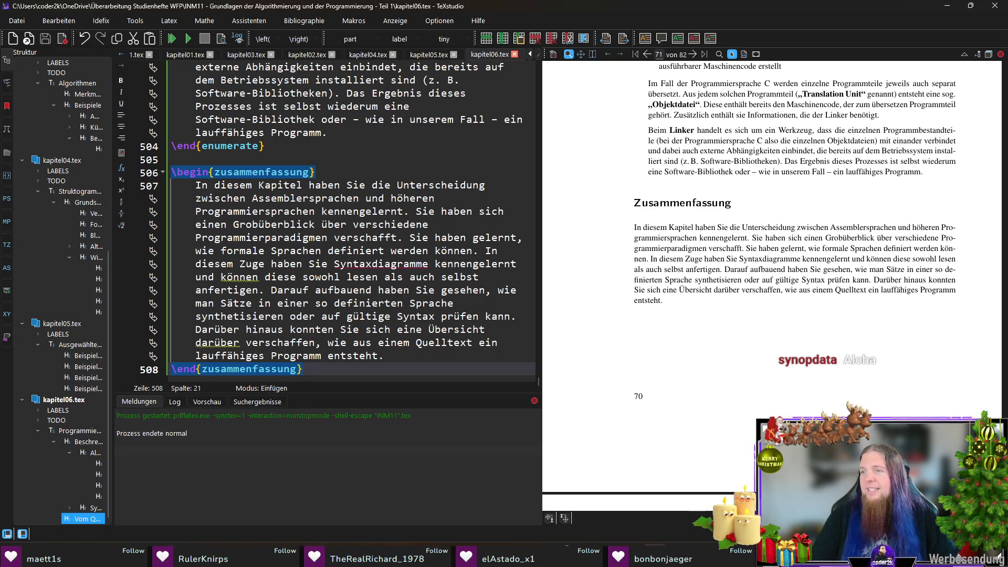
pyautogui.hotkey('alt', 'Tab')
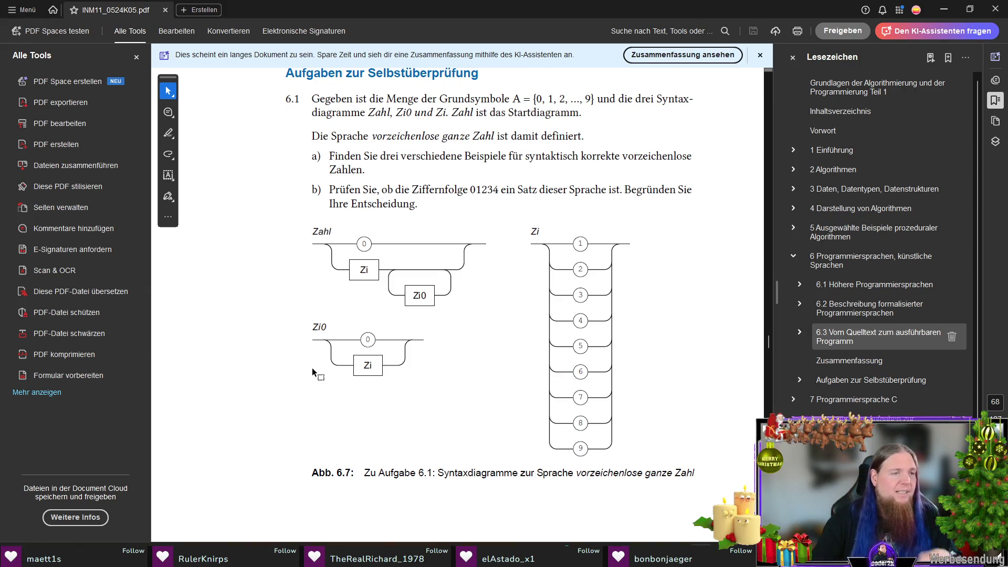
# Return from Adobe Acrobat to TeXstudio showing the compiled Zusammenfassung on page 70
pyautogui.hotkey('alt', 'Tab')
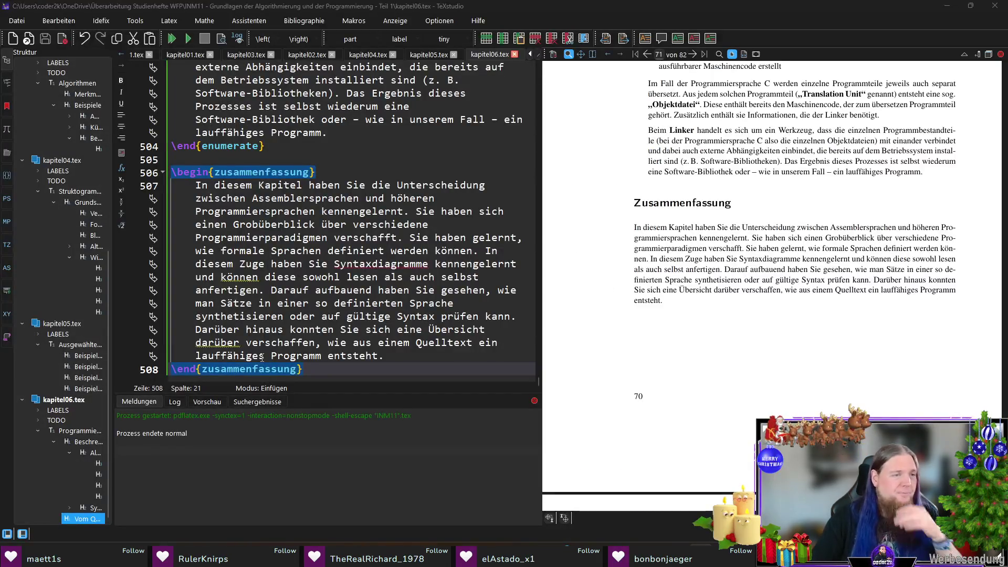
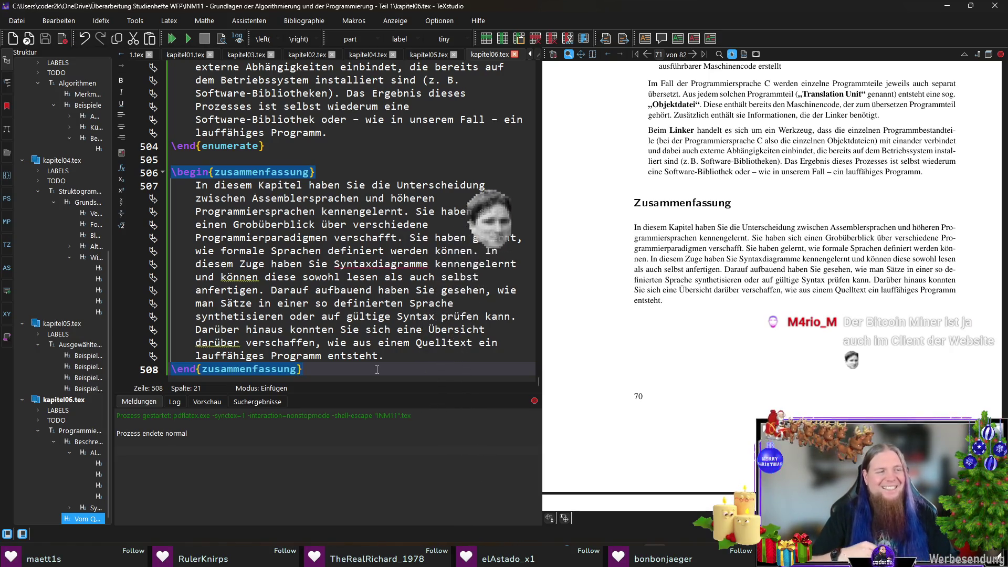
# Add blank lines after \end{zusammenfassung} and switch to the booklet PDF in Acrobat
pyautogui.press('Return')
pyautogui.press('Return')
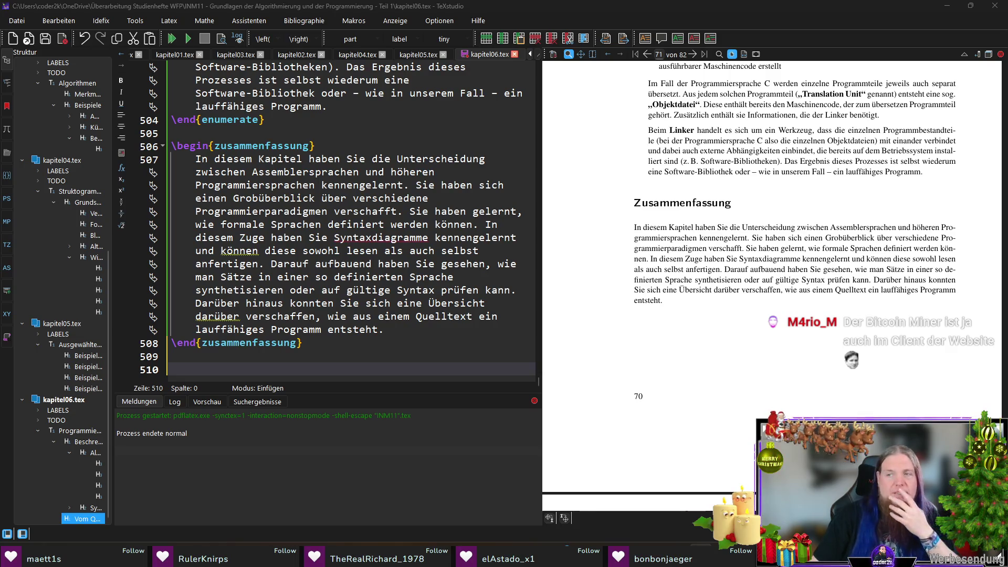
pyautogui.hotkey('alt', 'Tab')
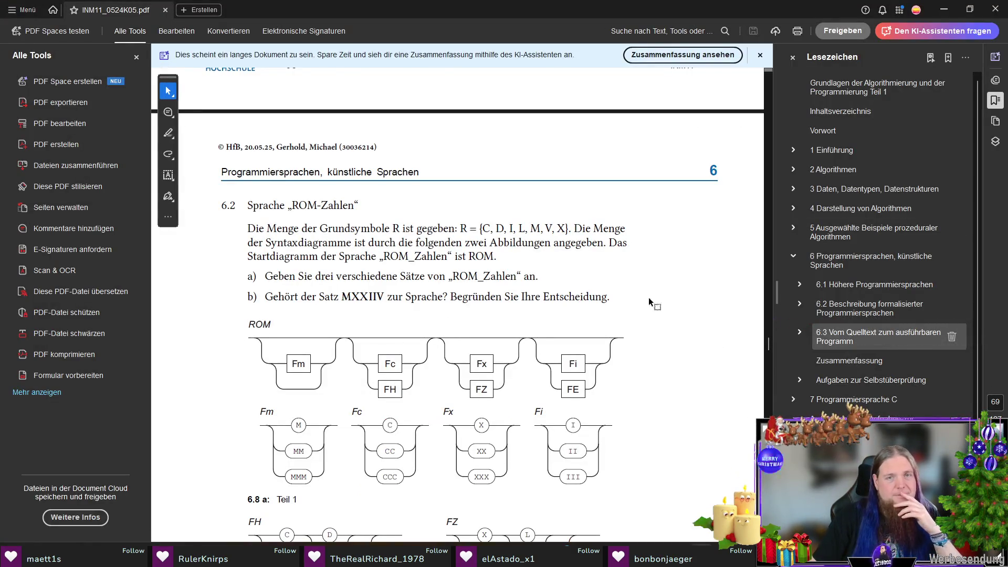
pyautogui.scroll(-1, 608, 290)
pyautogui.scroll(-1, 609, 290)
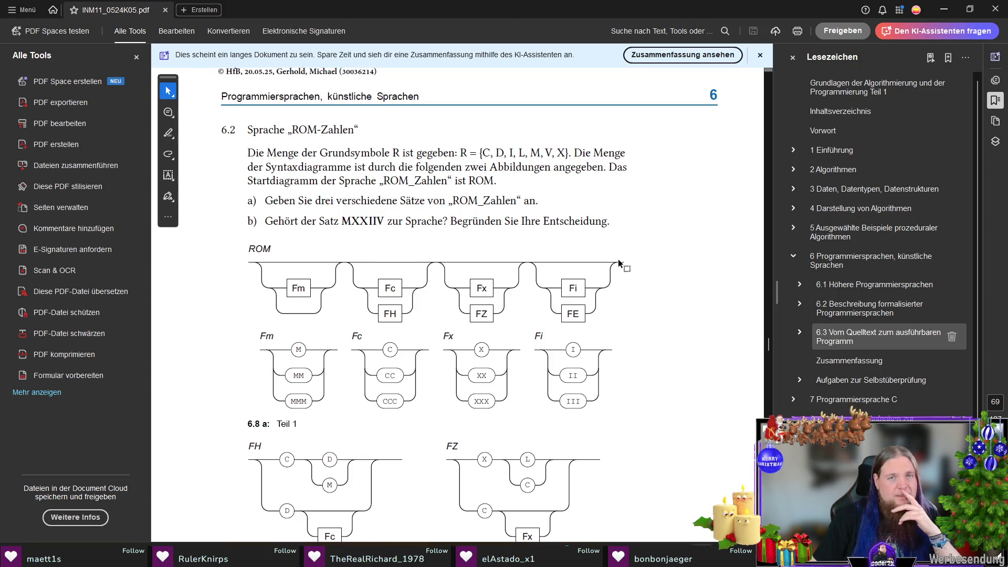
# Read the ROM-Zahlen symbol set {C, D, I, L, M, V, X} in the PDF and return to kapitel06.tex
pyautogui.moveTo(481, 153); pyautogui.dragTo(568, 153)
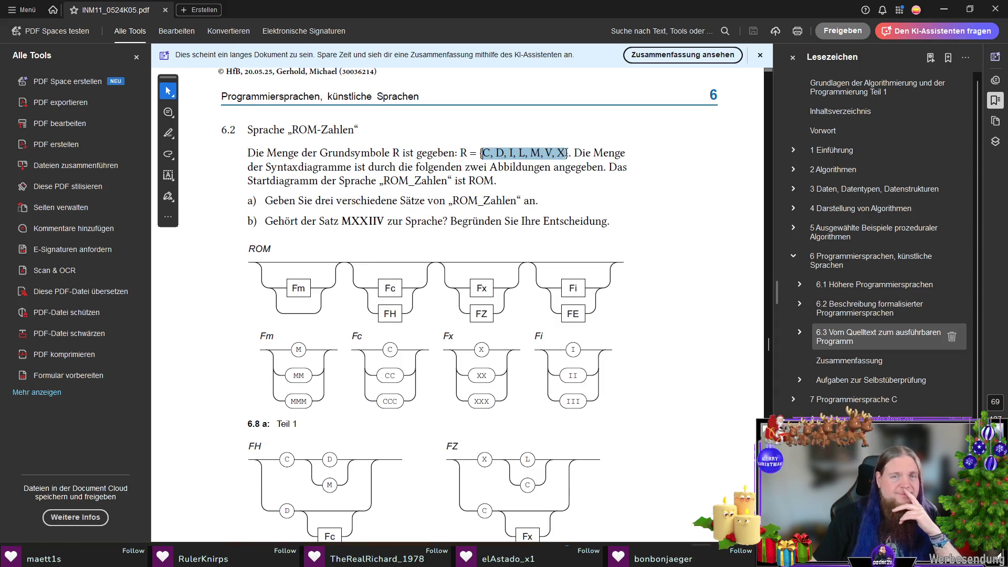
pyautogui.click(717, 146)
pyautogui.scroll(-5, 697, 330)
pyautogui.scroll(-6, 698, 330)
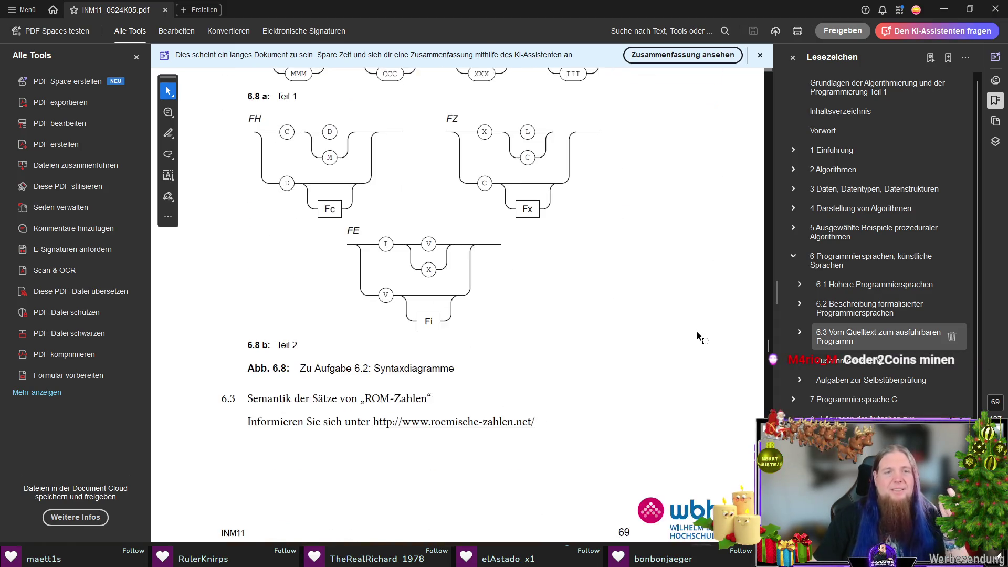
pyautogui.scroll(-1, 697, 332)
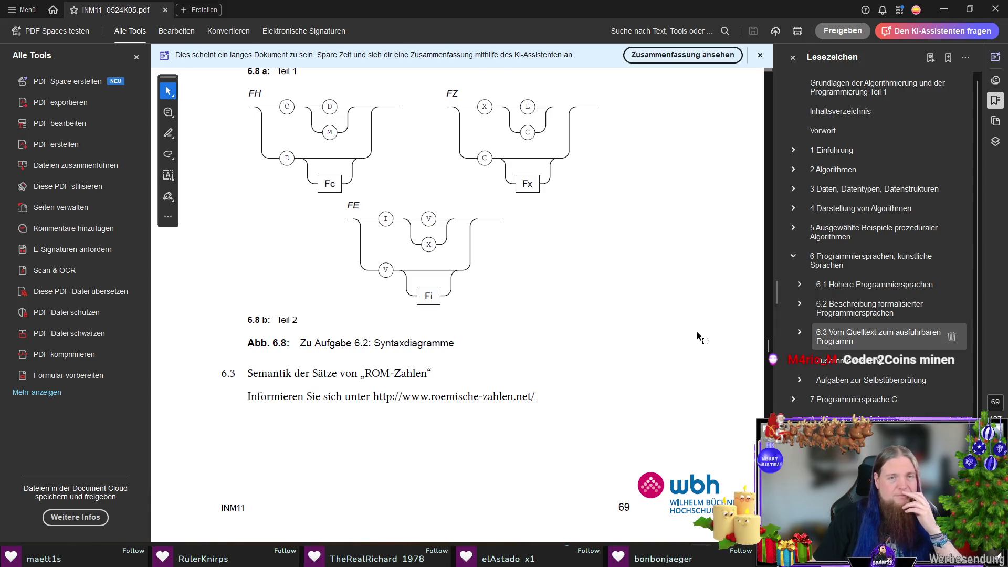
pyautogui.scroll(-4, 693, 332)
pyautogui.scroll(-6, 680, 333)
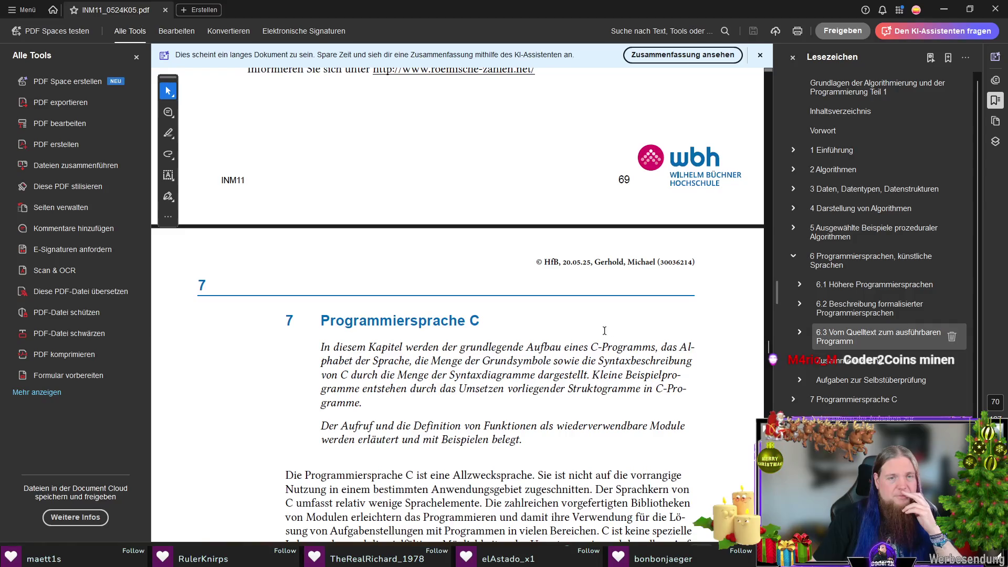
pyautogui.scroll(6, 607, 331)
pyautogui.scroll(6, 622, 366)
pyautogui.scroll(4, 658, 355)
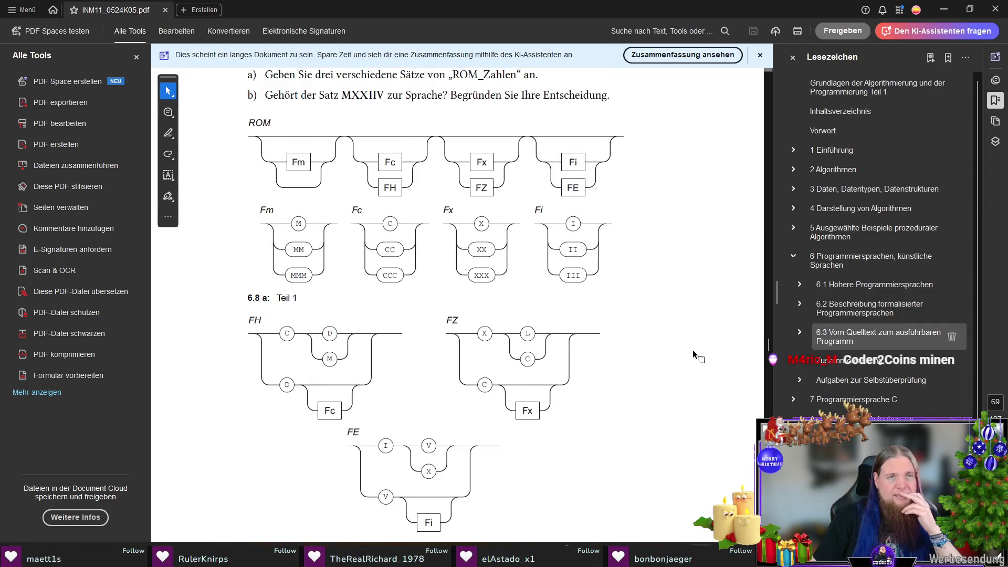
pyautogui.scroll(2, 691, 351)
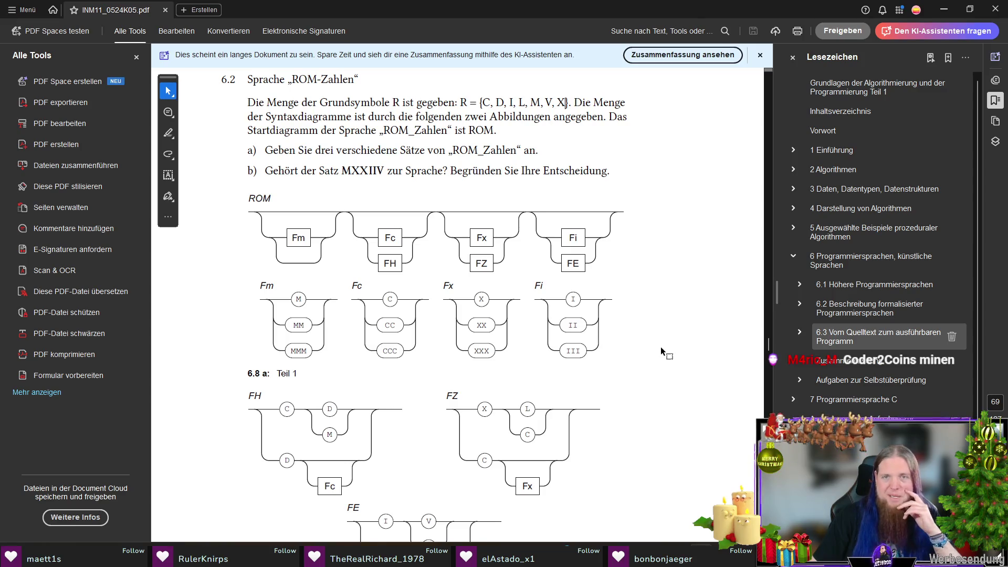
pyautogui.scroll(5, 661, 346)
pyautogui.scroll(5, 659, 354)
pyautogui.scroll(3, 660, 353)
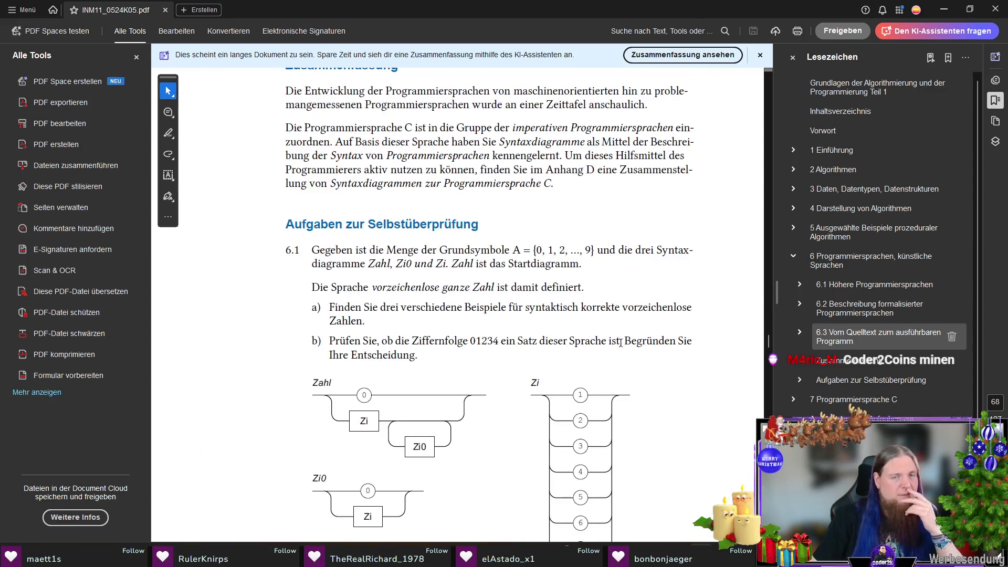
pyautogui.scroll(-2, 241, 327)
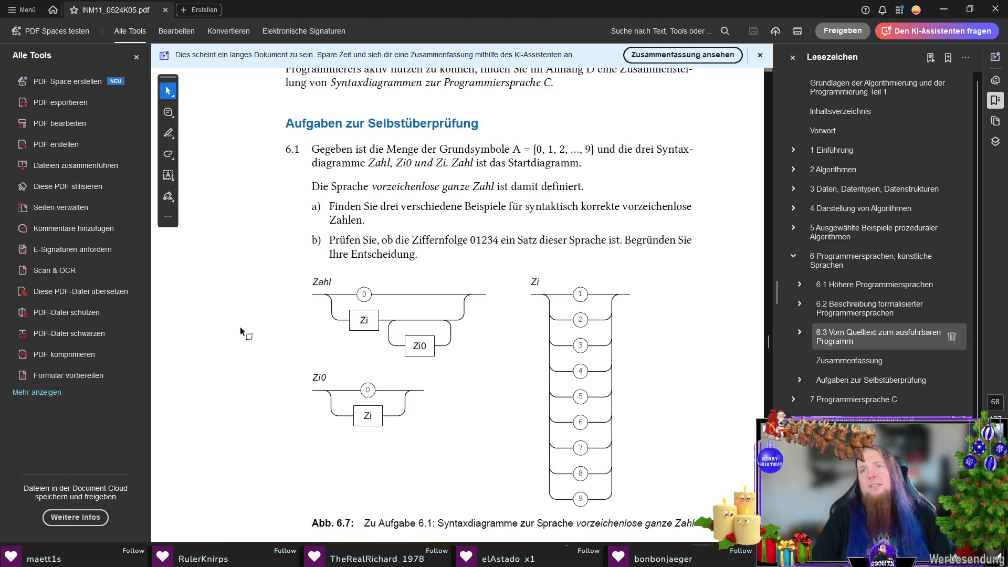
pyautogui.hotkey('alt', 'Tab')
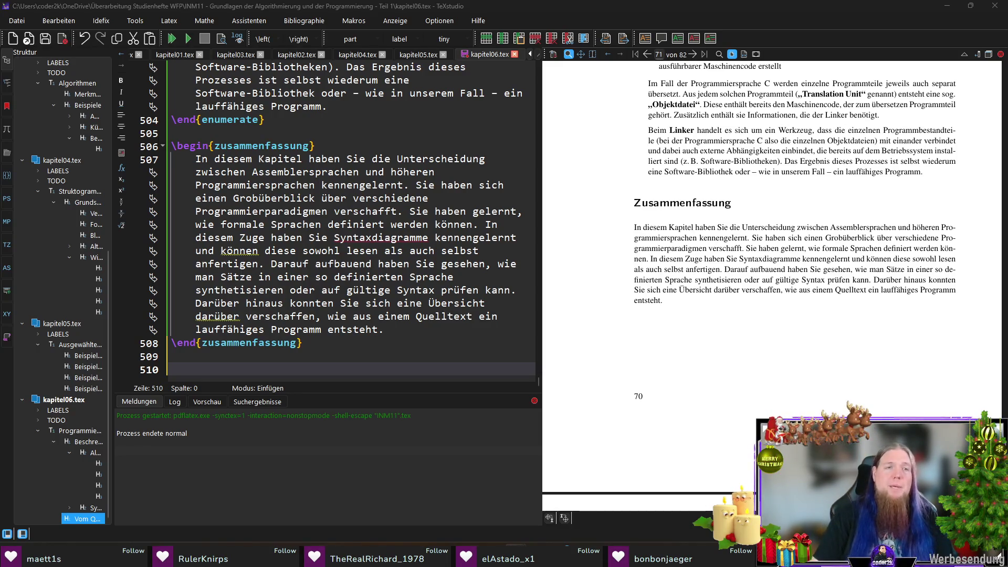
# Switch from TeXstudio to the browser showing chatgpt.com
pyautogui.hotkey('alt', 'Tab')
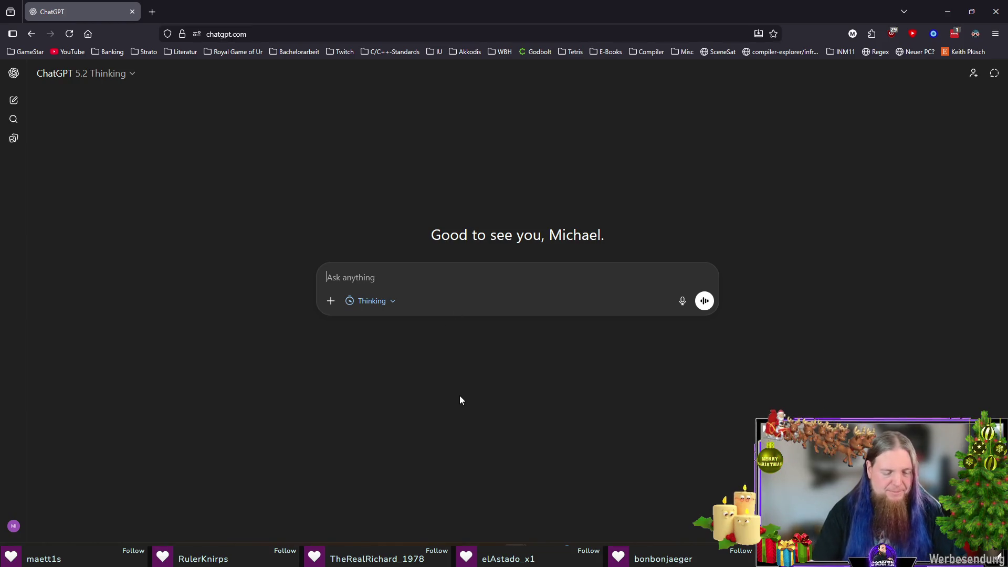
pyautogui.write('In')
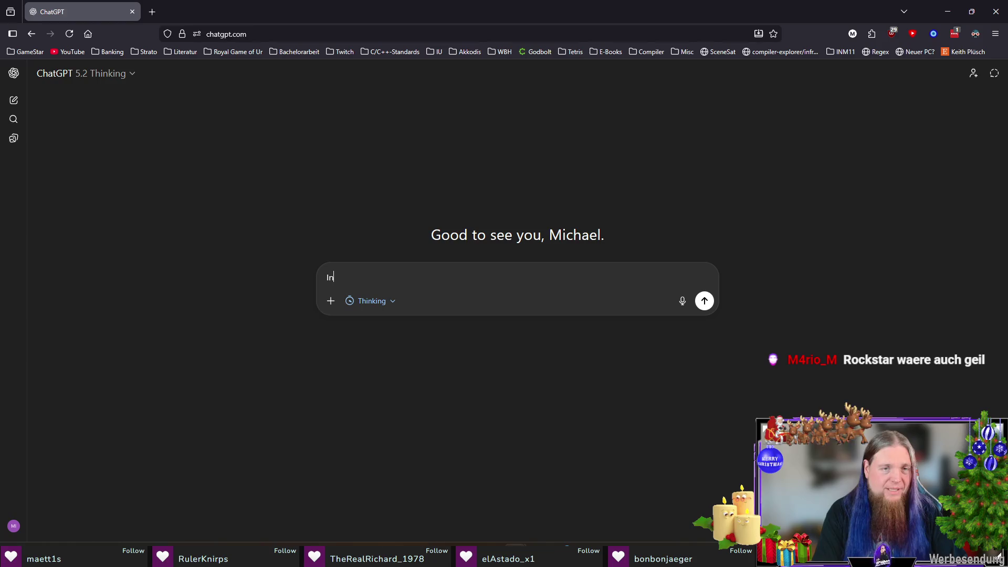
pyautogui.write('einen LaTE')
pyautogui.write('Lernmaterialien zeige ich')
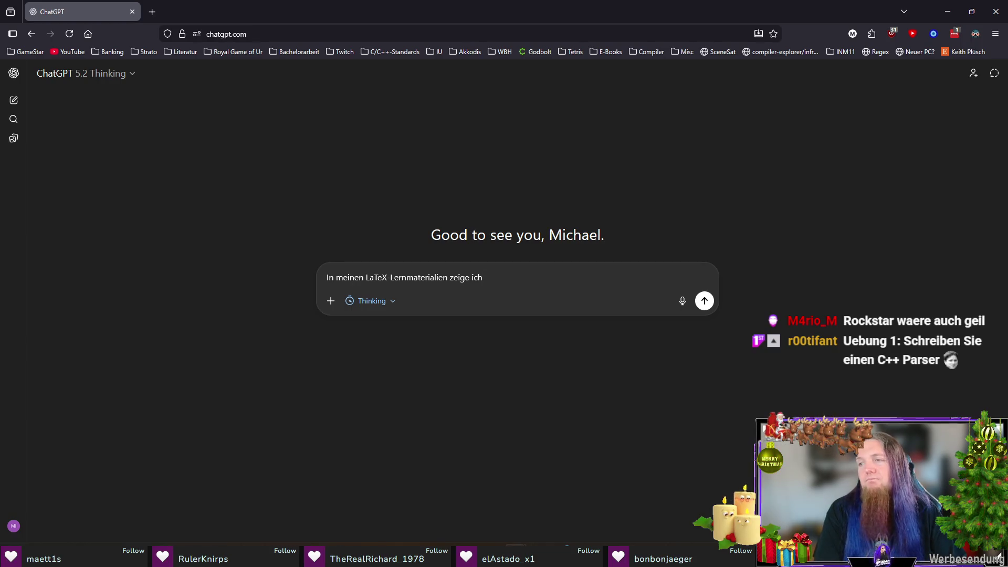
pyautogui.write('Syntax')
pyautogui.write('diagramme (railroad diagrams')
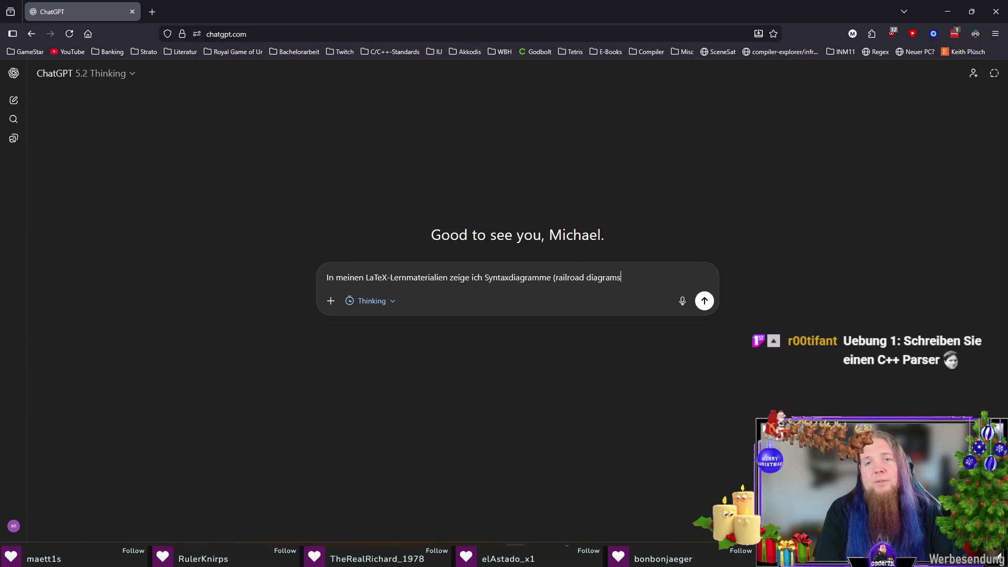
pyautogui.write(')Terminale aus einem Tokenalphabet stammen (nicht aus demsource character set). ')
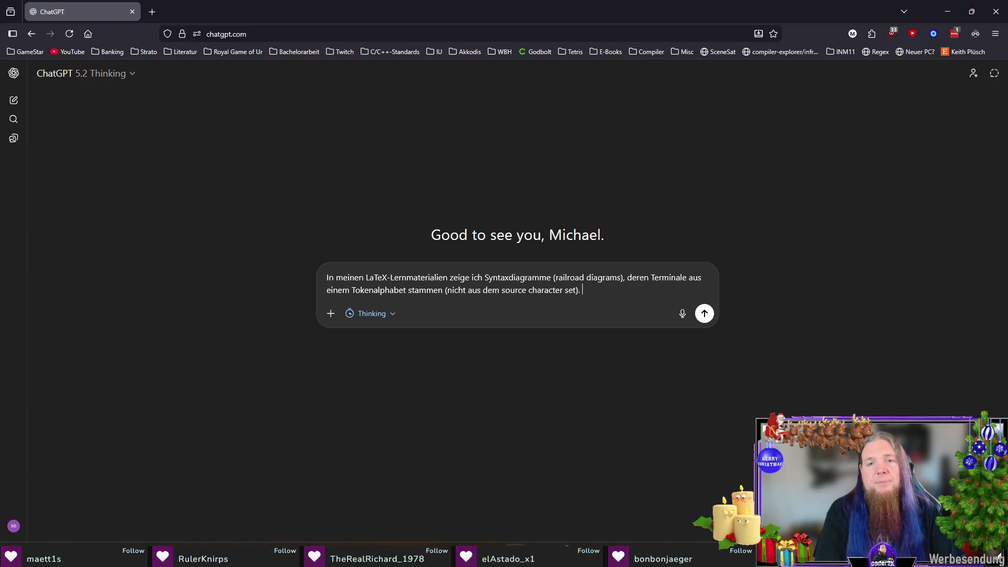
pyautogui.write('Ich zeige z. ')
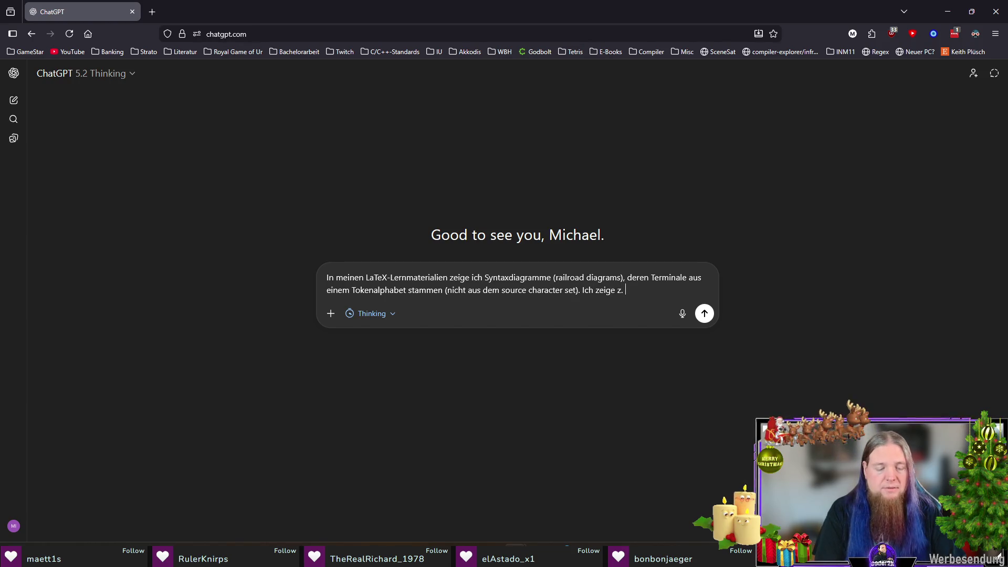
pyautogui.write(' B. die Syntax für eine')
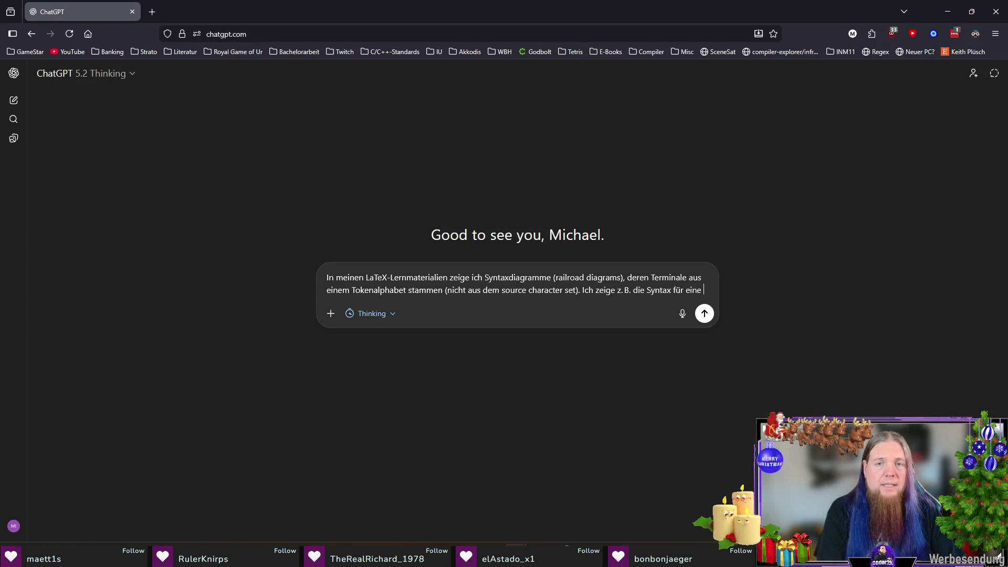
pyautogui.write(' in Klammern gefasste')
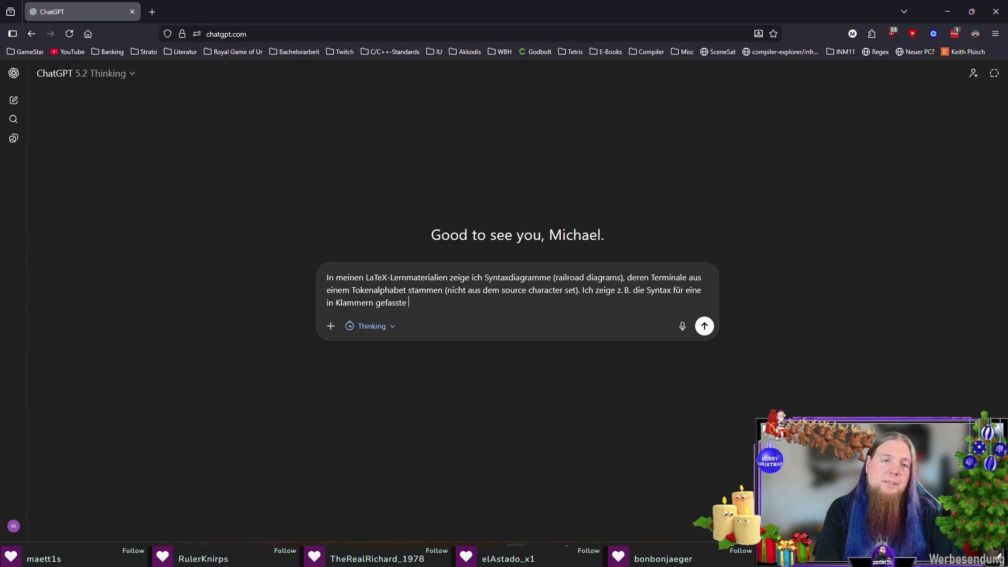
pyautogui.write('kommasepari')
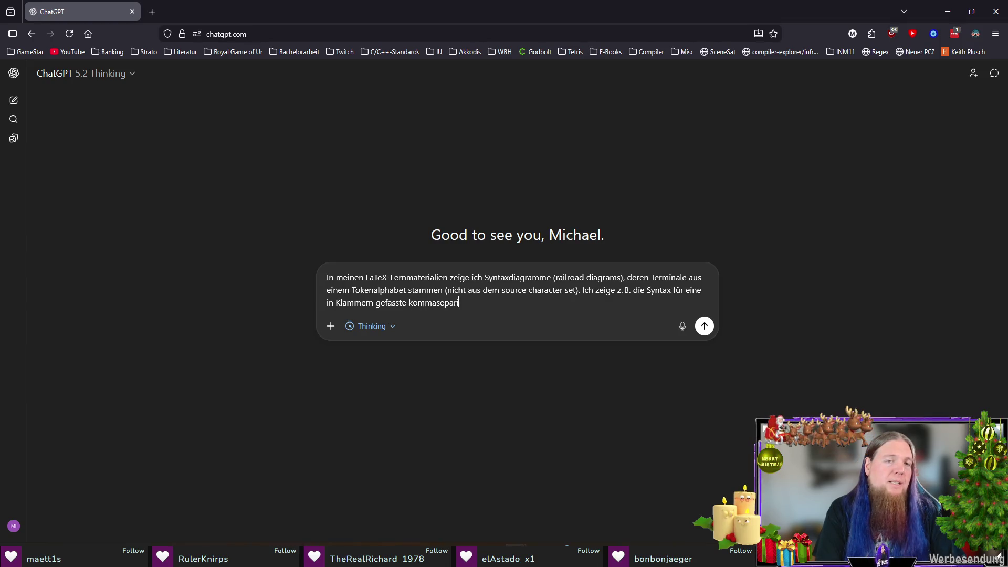
pyautogui.write('erte Liste. ')
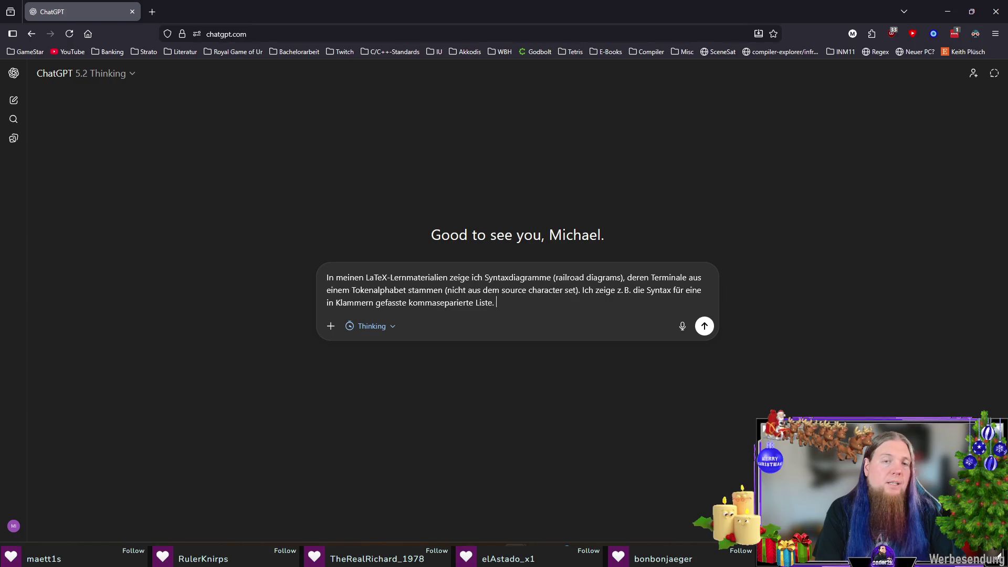
pyautogui.press('BackSpace')
pyautogui.press('BackSpace')
pyautogui.write(' oder auch die Syntax eine')
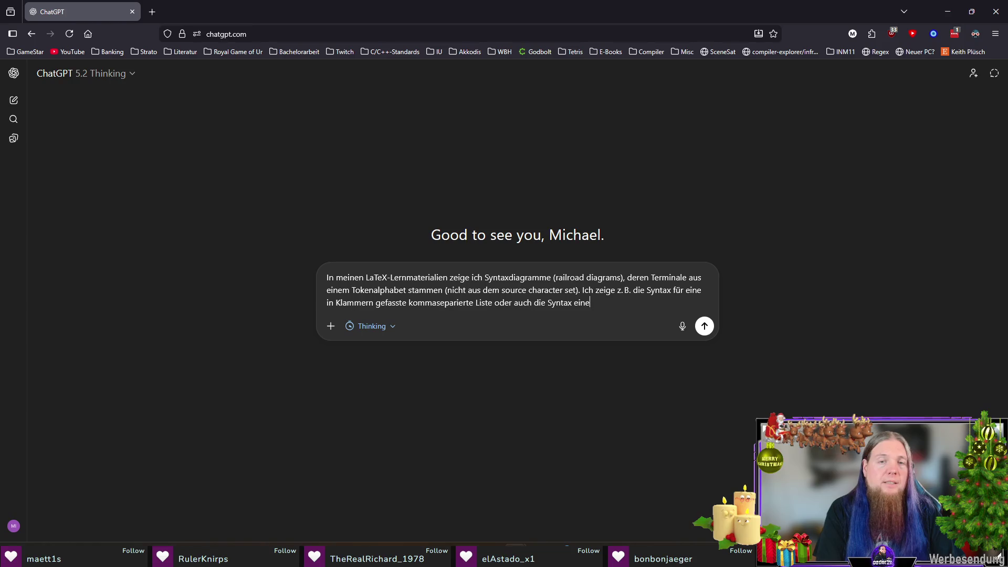
pyautogui.press('BackSpace')
pyautogui.write('facher mathematischer Ausdr')
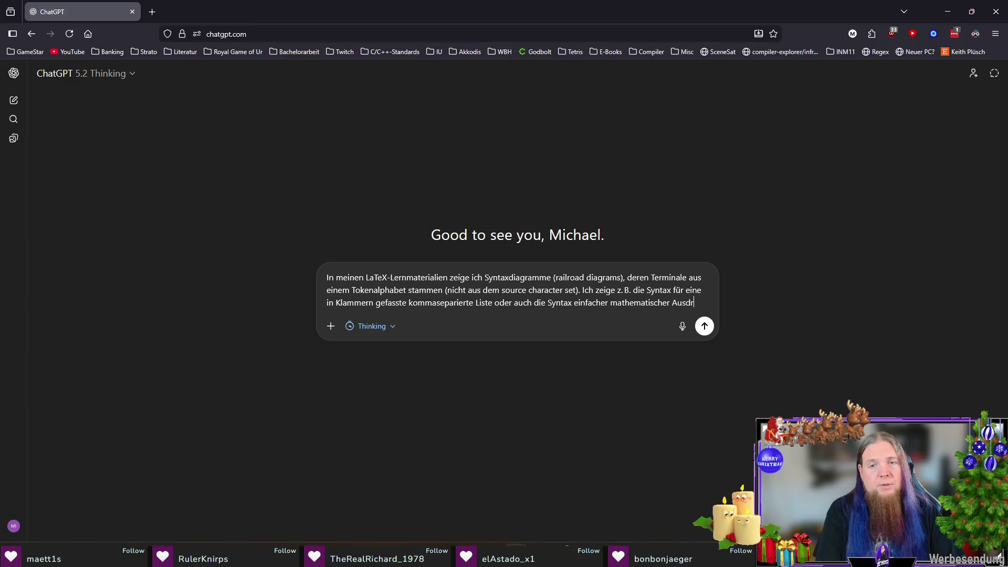
pyautogui.write('ücke (expression, term, factor).')
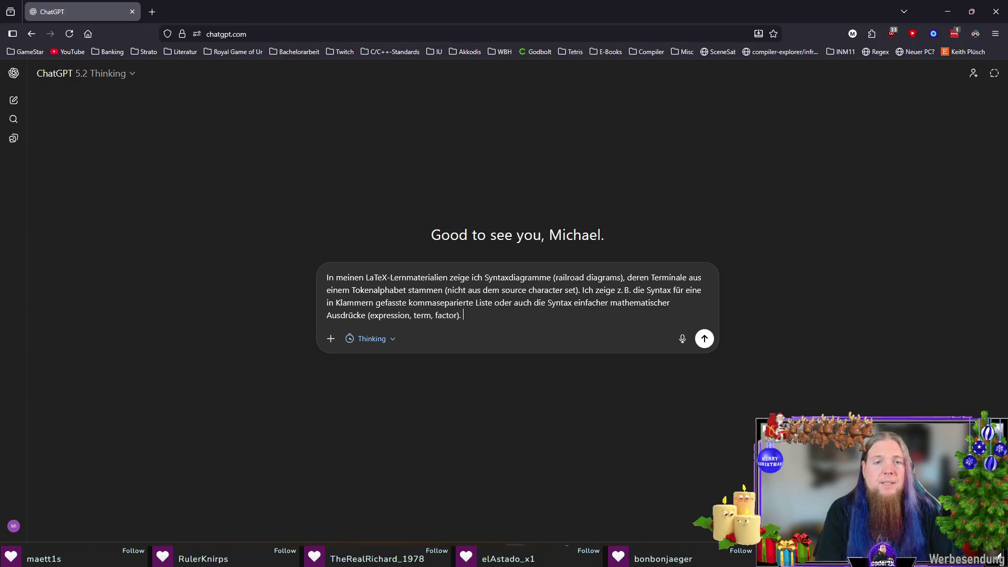
# Write and send the German prompt asking for simple railroad-diagram exercise ideas for students
pyautogui.hotkey('shift', 'Return')
pyautogui.write('Welche weiteren einfachen Beispiele fallen dir ein, die ich für die Aufgaben für die Studierenden')
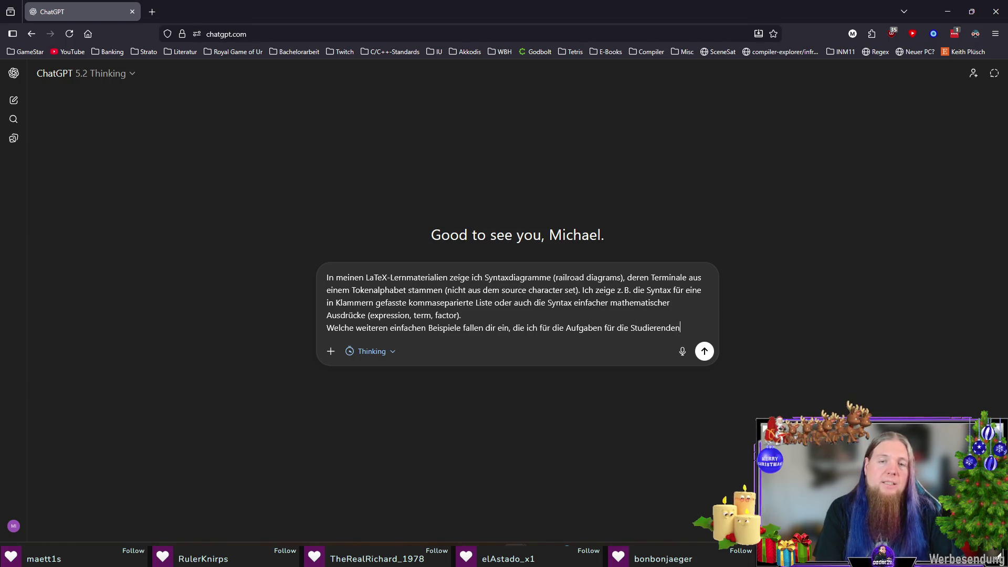
pyautogui.write(' verwenden könnte? Eine A')
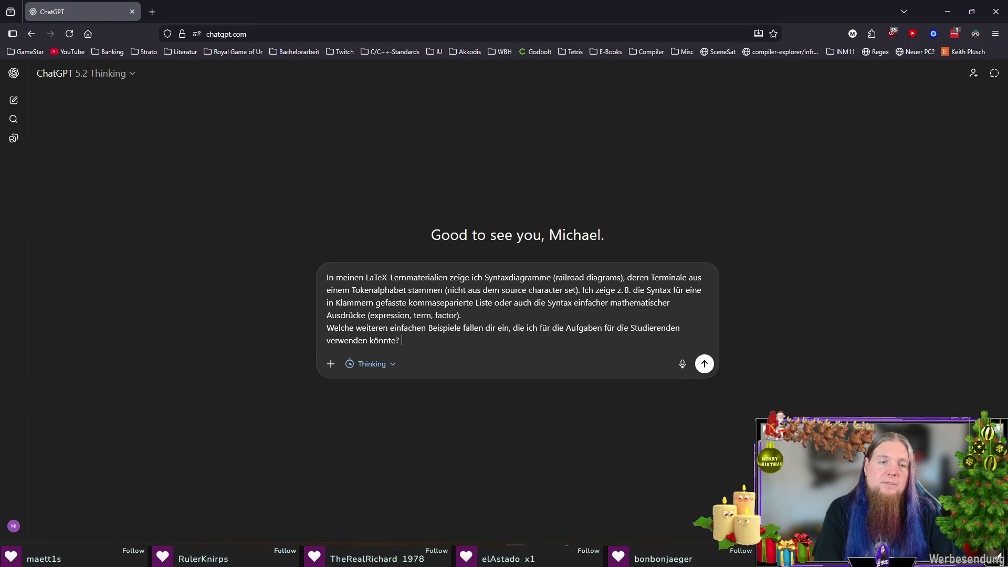
pyautogui.write('ufgabenstellung könnte sein')
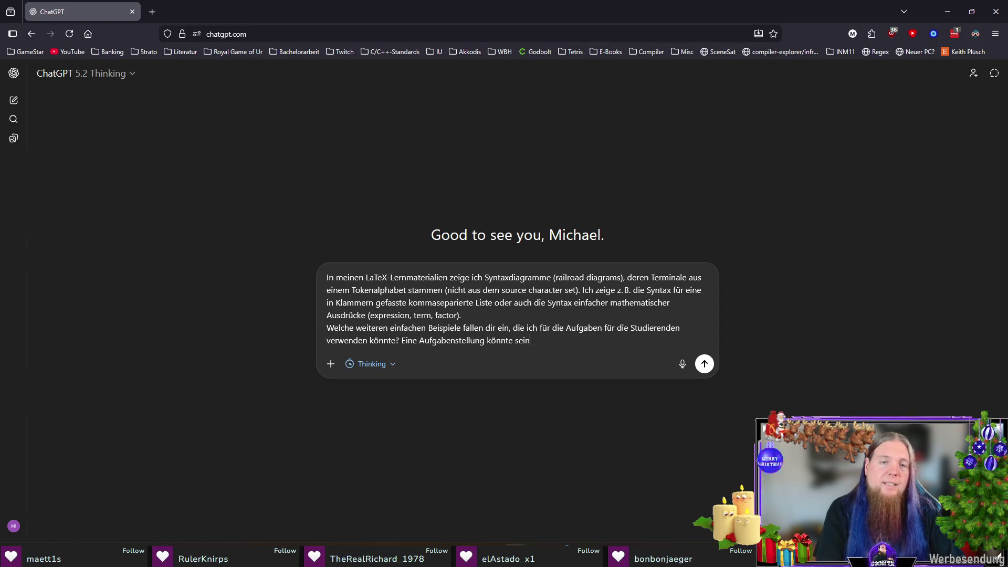
pyautogui.write(', zu bestimmen, o beiu')
pyautogui.press('BackSpace')
pyautogui.press('BackSpace')
pyautogui.press('BackSpace')
pyautogui.write('b ein gegebener Satz der')
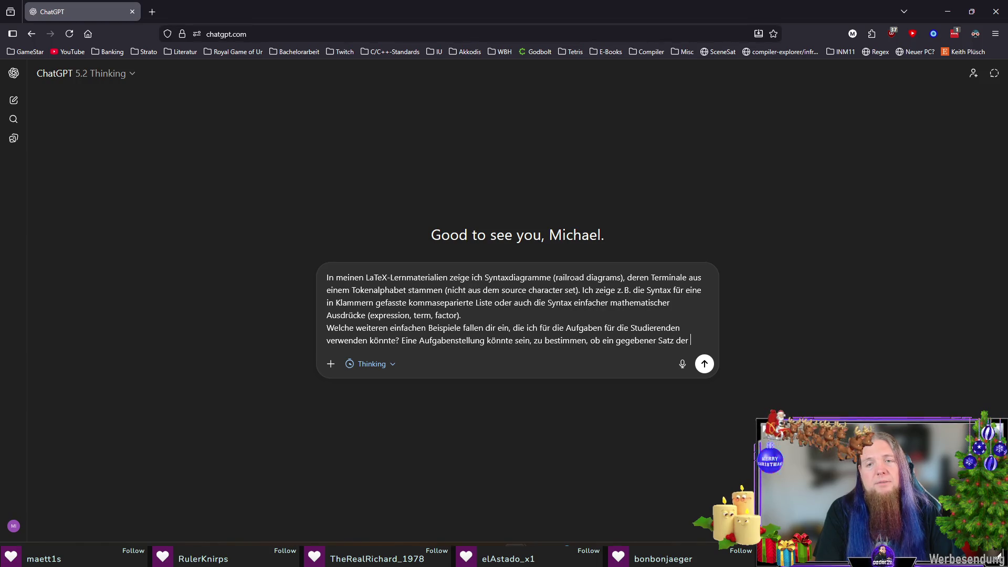
pyautogui.press('BackSpace')
pyautogui.press('BackSpace')
pyautogui.press('BackSpace')
pyautogui.press('BackSpace')
pyautogui.write('sy')
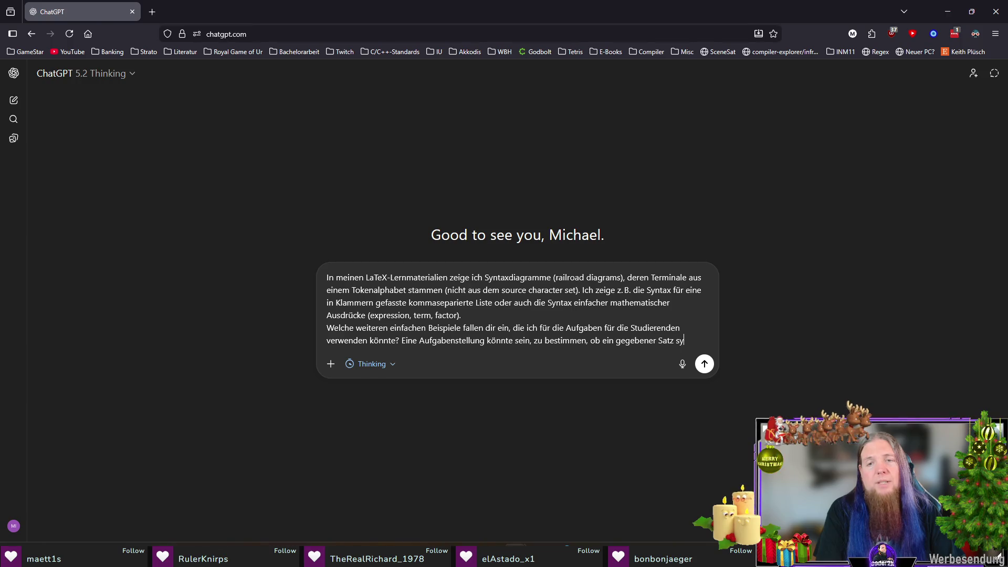
pyautogui.write('ntaktisch korrekt ist.')
pyautogui.press('Return')
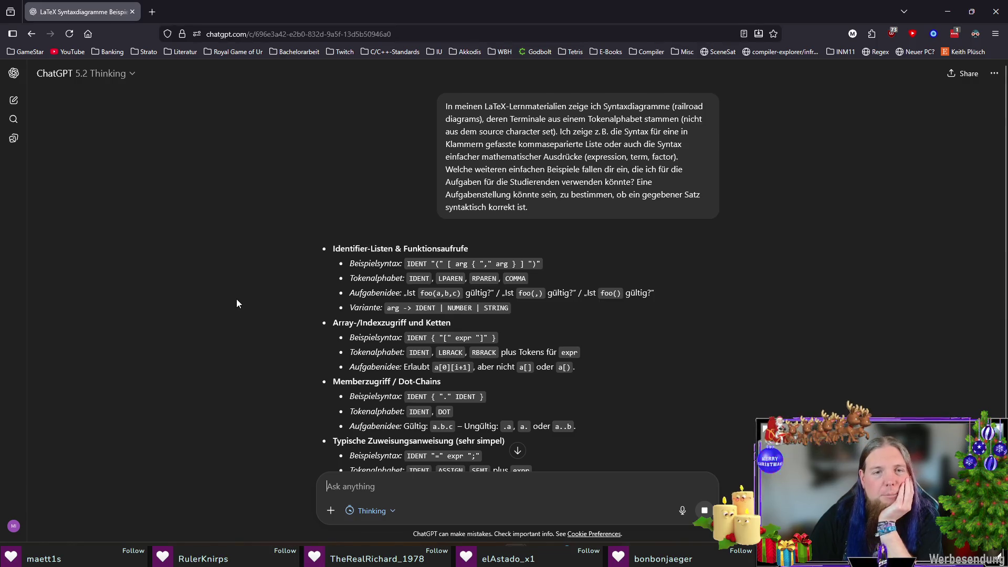
pyautogui.scroll(-2, 237, 300)
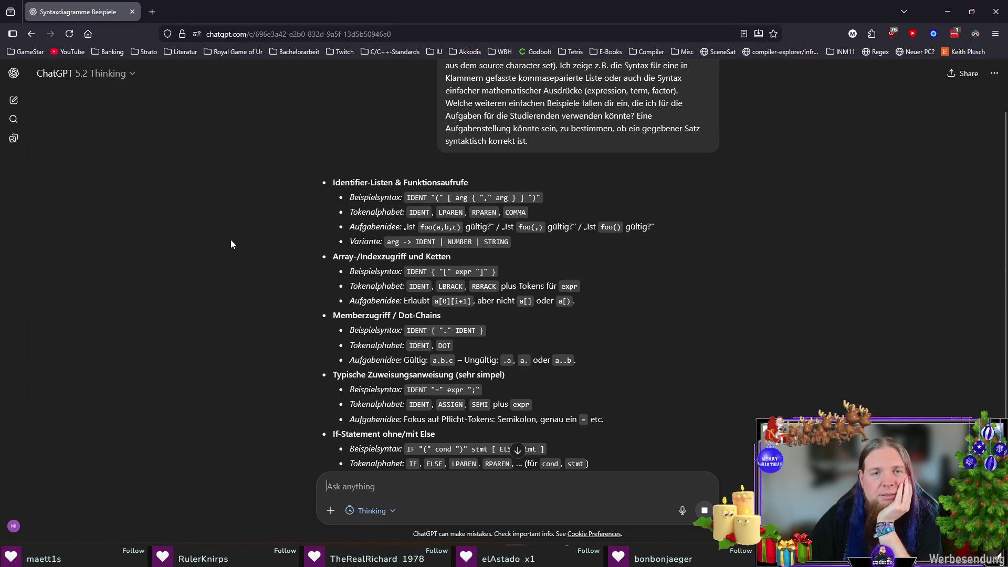
pyautogui.scroll(-2, 229, 264)
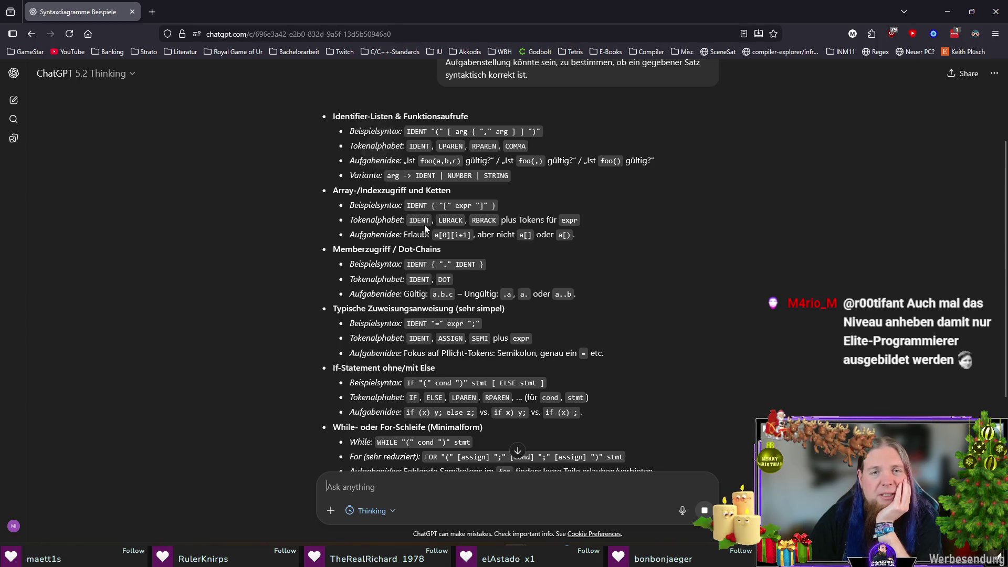
# Read through the exercise ideas, marking LBRACK, cond, the token-sequence phrase and the JSON-ähnliche Mini-Grammatik heading
pyautogui.moveTo(437, 219); pyautogui.dragTo(466, 220)
pyautogui.click(257, 263)
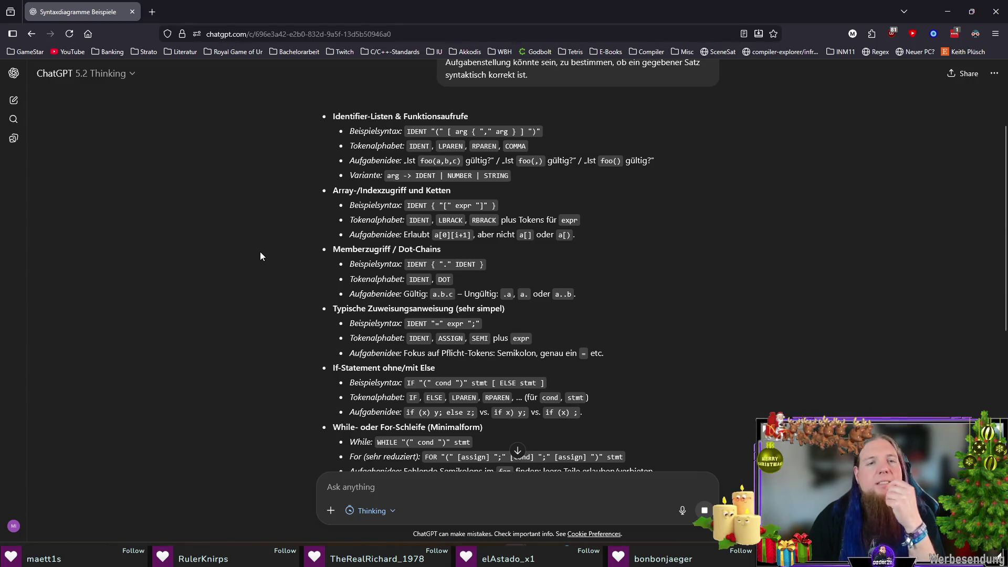
pyautogui.scroll(-2, 260, 258)
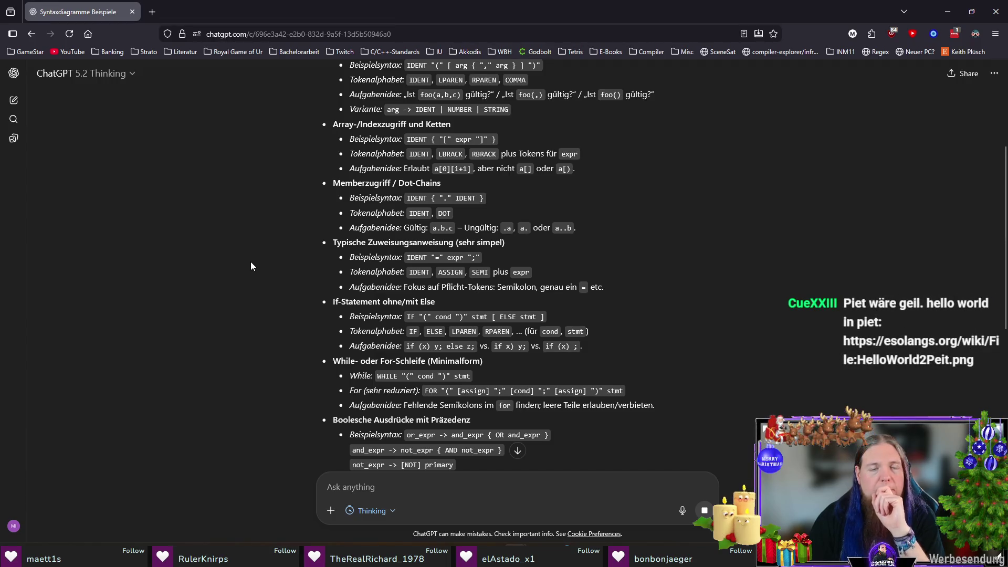
pyautogui.scroll(-2, 299, 252)
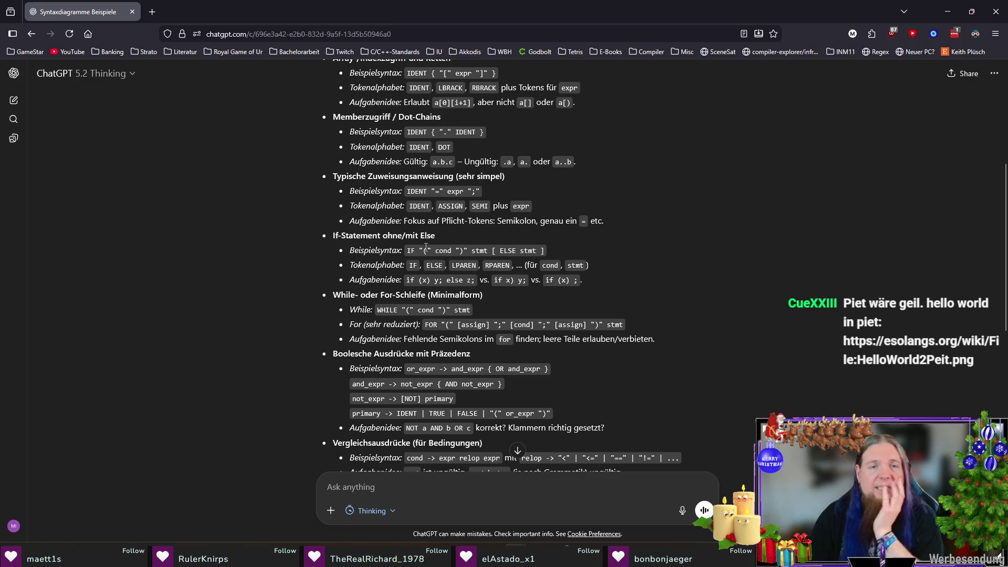
pyautogui.doubleClick(444, 250)
pyautogui.click(209, 267)
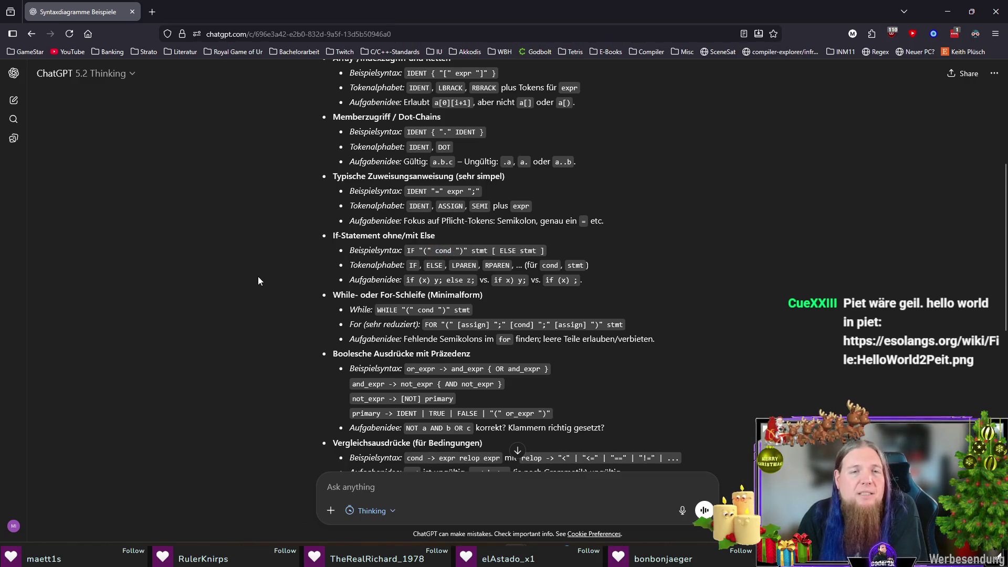
pyautogui.scroll(-3, 257, 280)
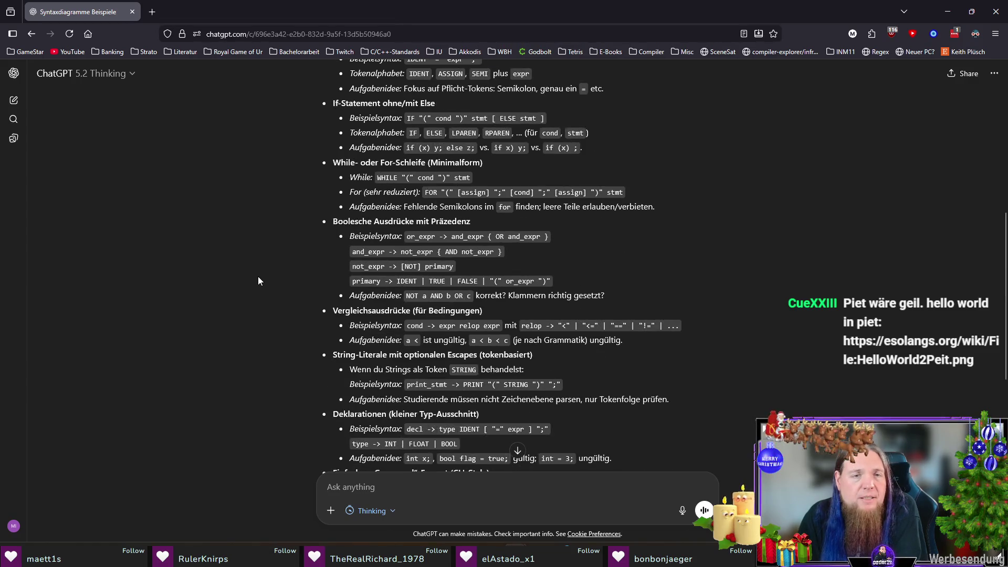
pyautogui.scroll(-3, 259, 280)
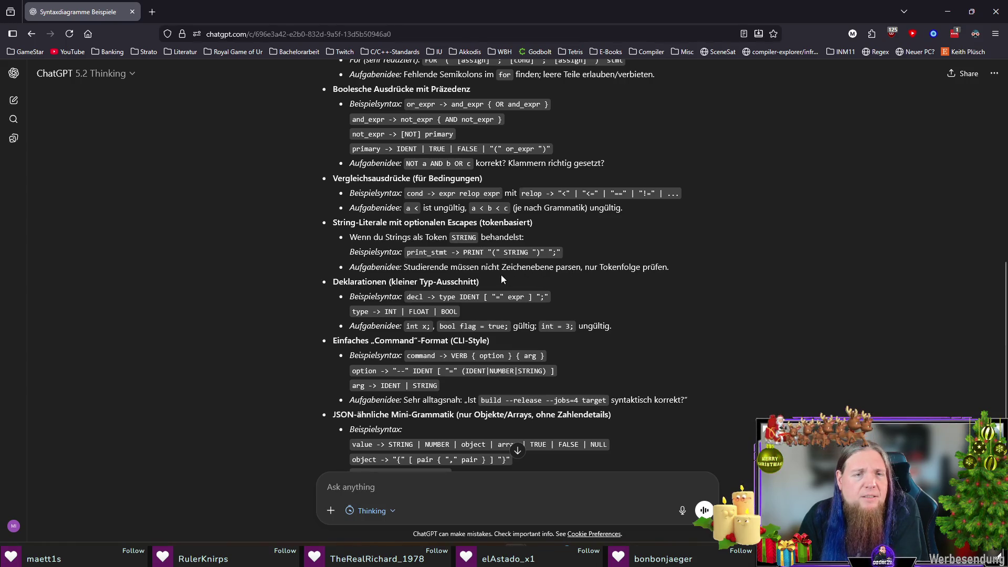
pyautogui.moveTo(559, 266); pyautogui.dragTo(668, 267)
pyautogui.click(745, 278)
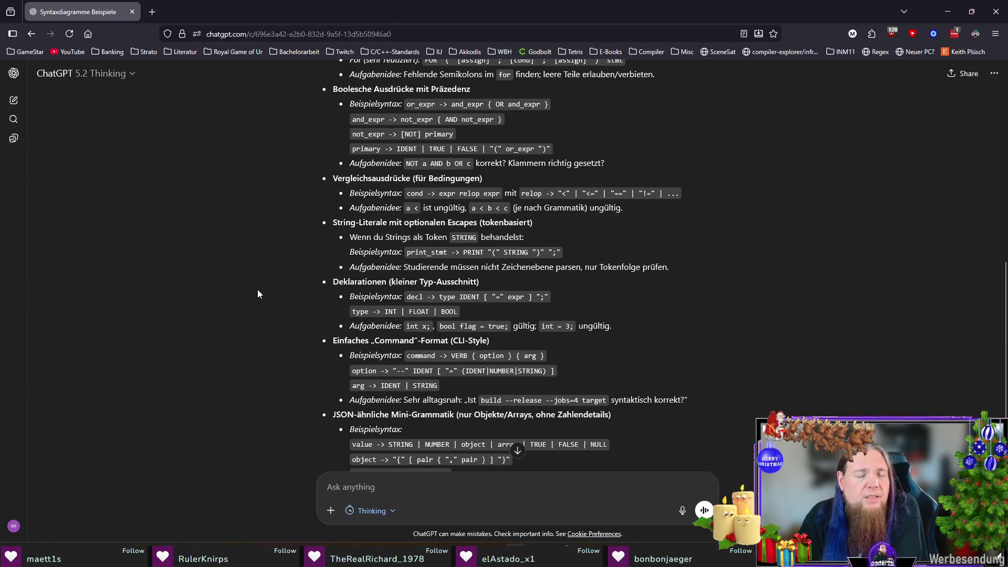
pyautogui.scroll(-1, 258, 292)
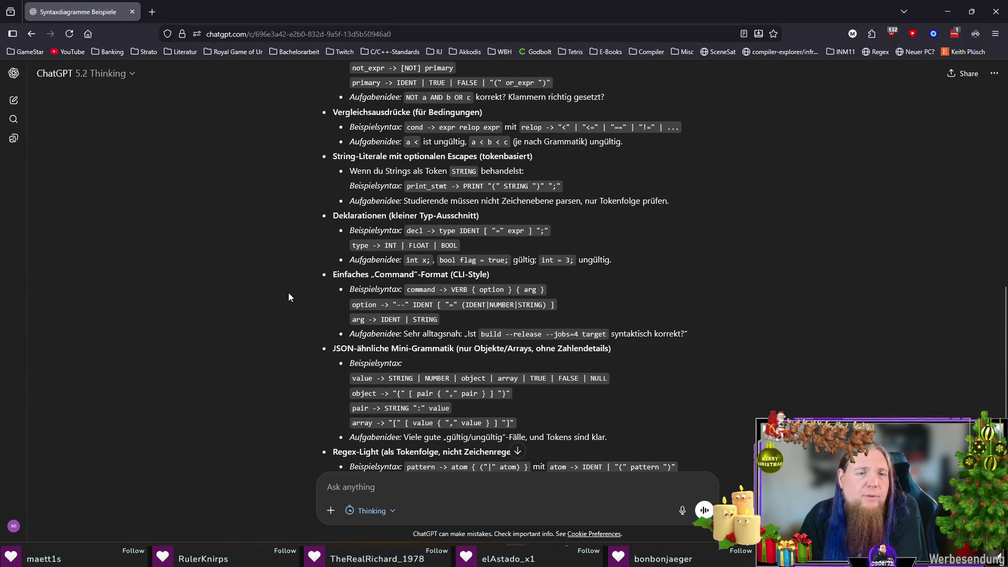
pyautogui.scroll(-2, 288, 294)
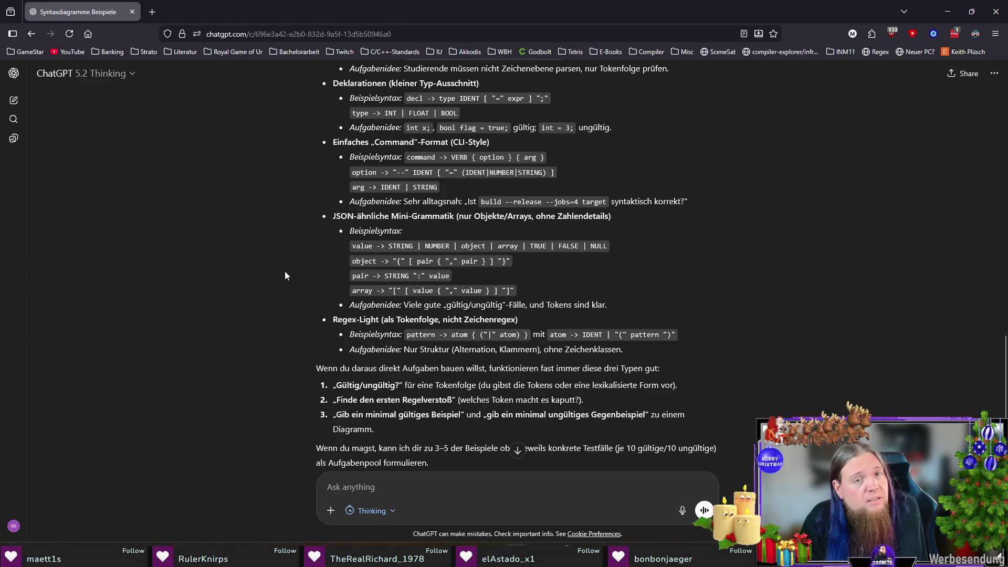
pyautogui.moveTo(334, 216); pyautogui.dragTo(454, 216)
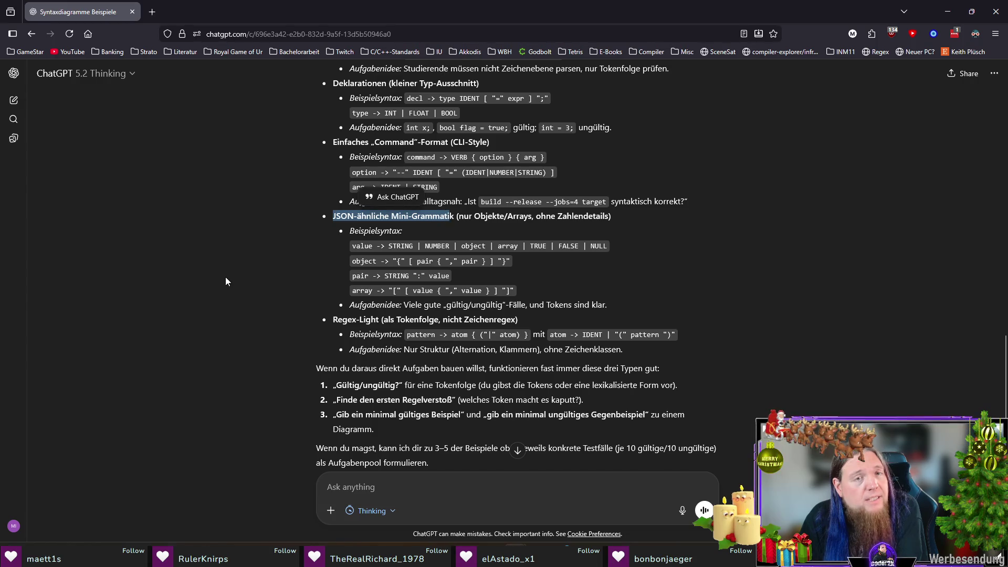
pyautogui.click(226, 281)
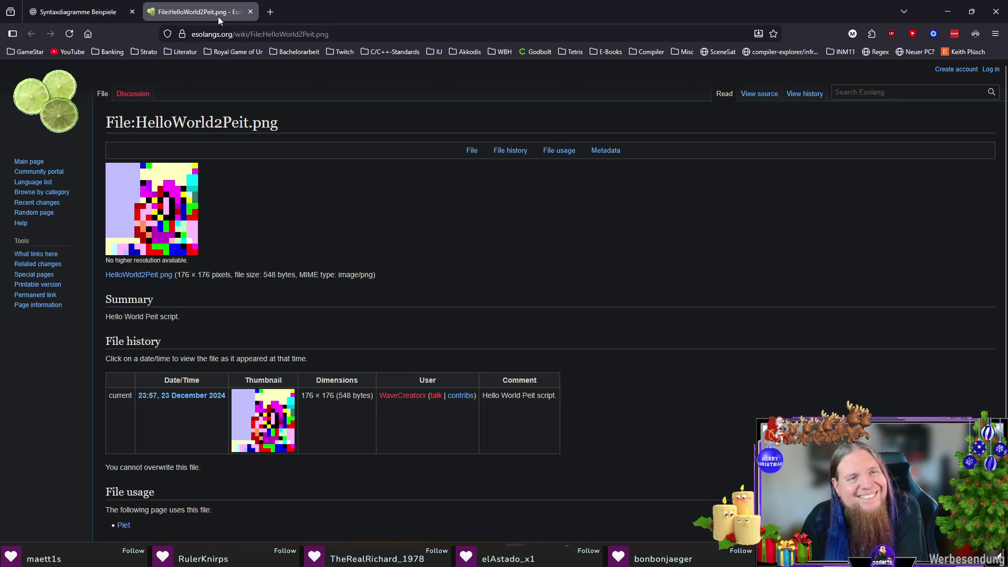
# Close the esolangs.org Piet image tab and return to the syntax-examples conversation
pyautogui.middleClick(218, 17)
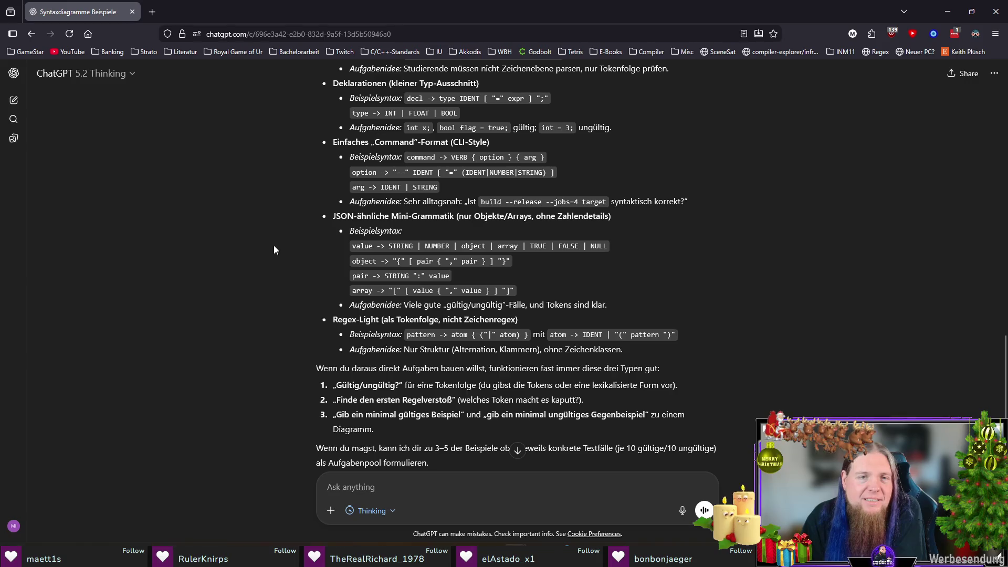
pyautogui.moveTo(331, 216); pyautogui.dragTo(443, 215)
# Send the question whether simple languages like Brainfuck can be fully diagrammed and which others fit
pyautogui.click(177, 304)
pyautogui.scroll(-2, 250, 298)
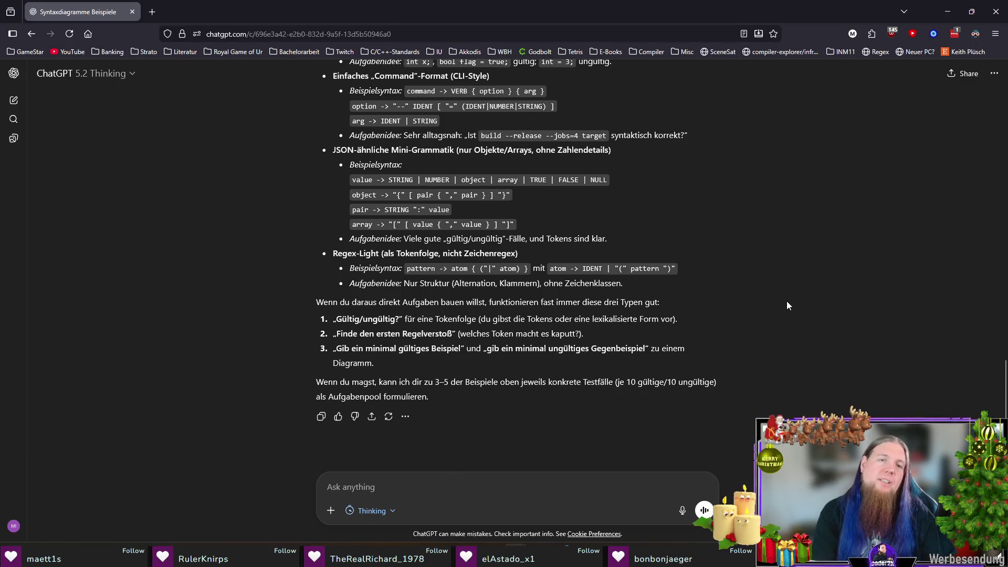
pyautogui.write('Gibt es einfache Sprachen, d')
pyautogui.write('ne großen Aufwand')
pyautogui.write('lständig abgebildet werde')
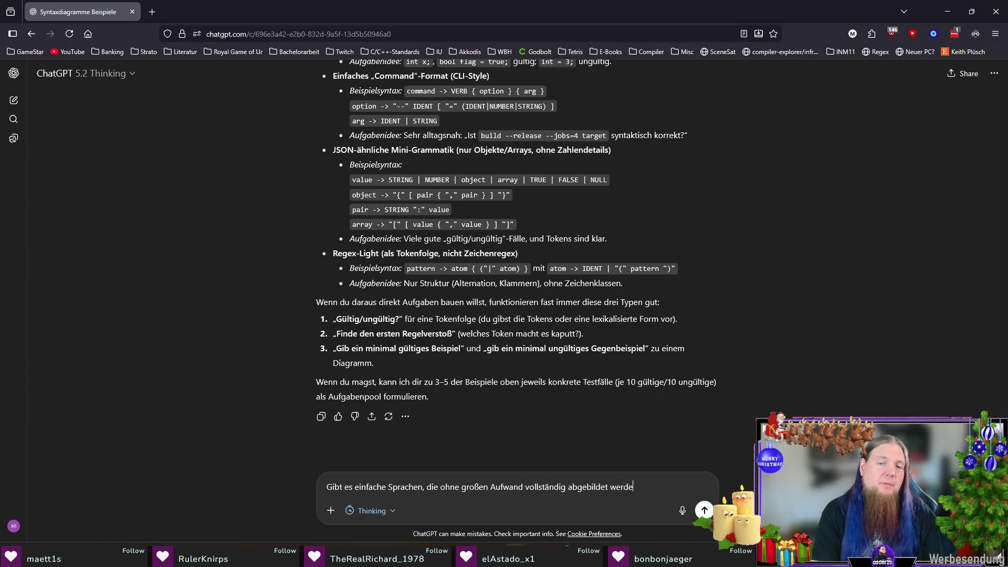
pyautogui.write(' Mir fäll')
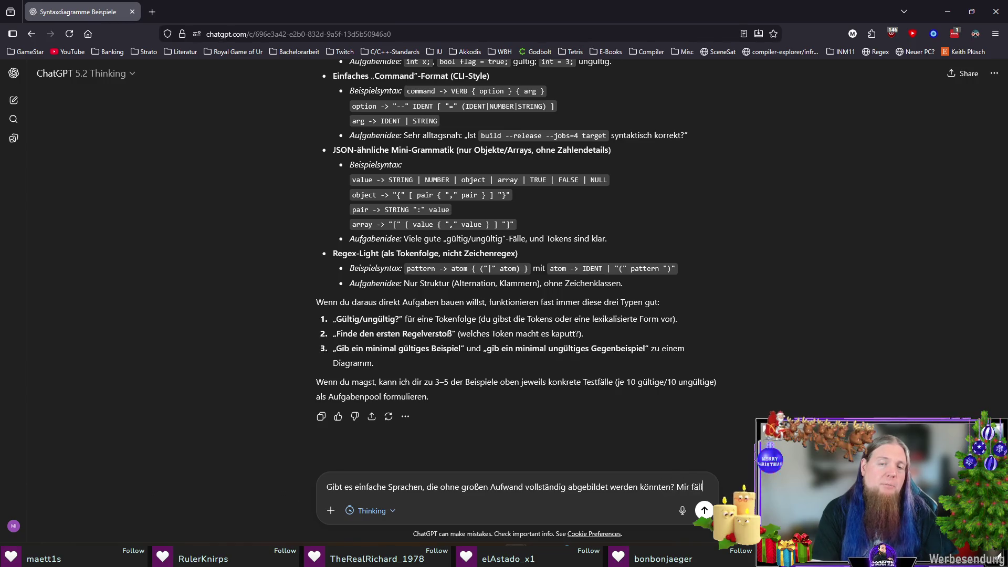
pyautogui.write('t spontan')
pyautogui.write('ainfuck')
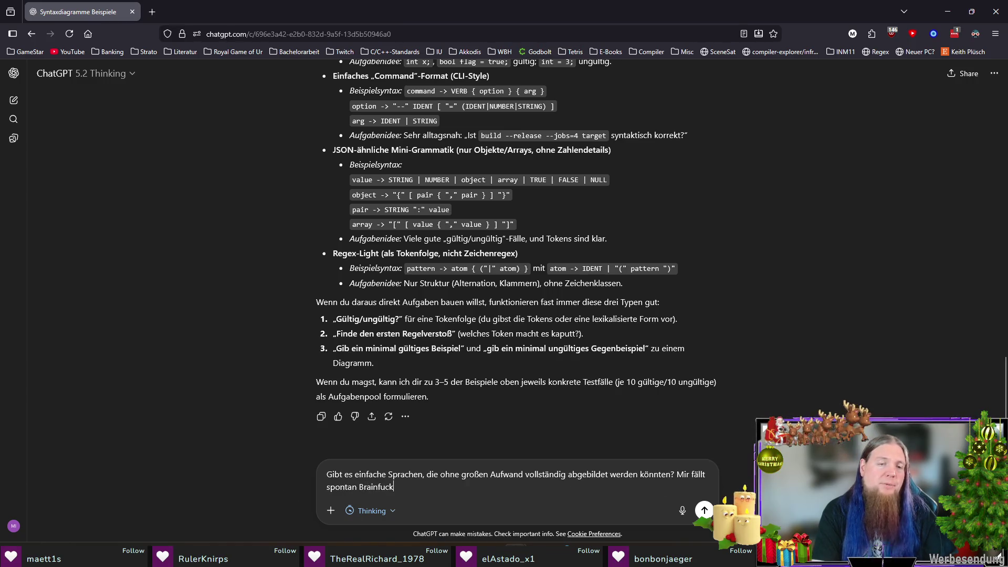
pyautogui.write(' ein. Wäre das ein passendes Beispiel?')
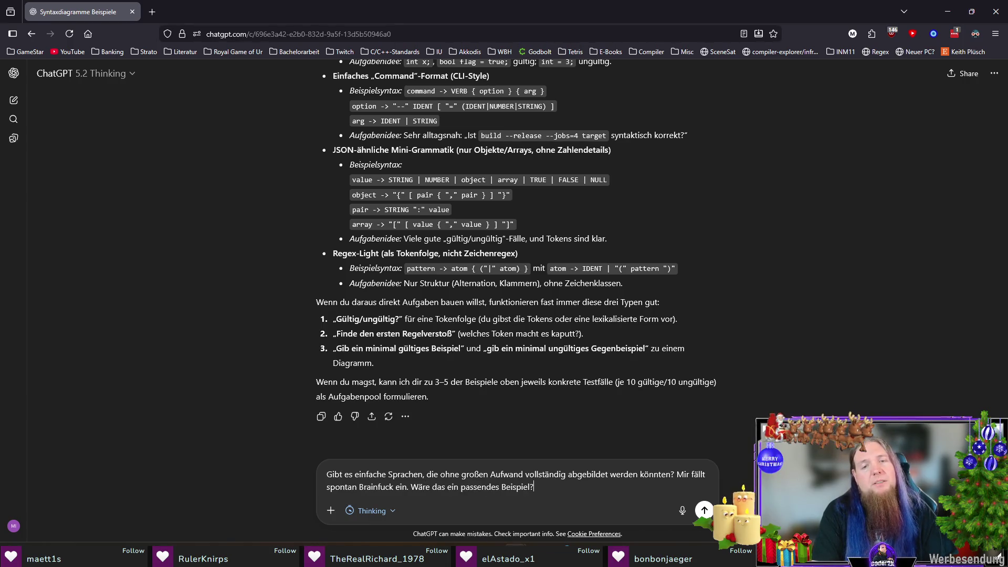
pyautogui.write(' Welch')
pyautogui.write('e gibt es noch')
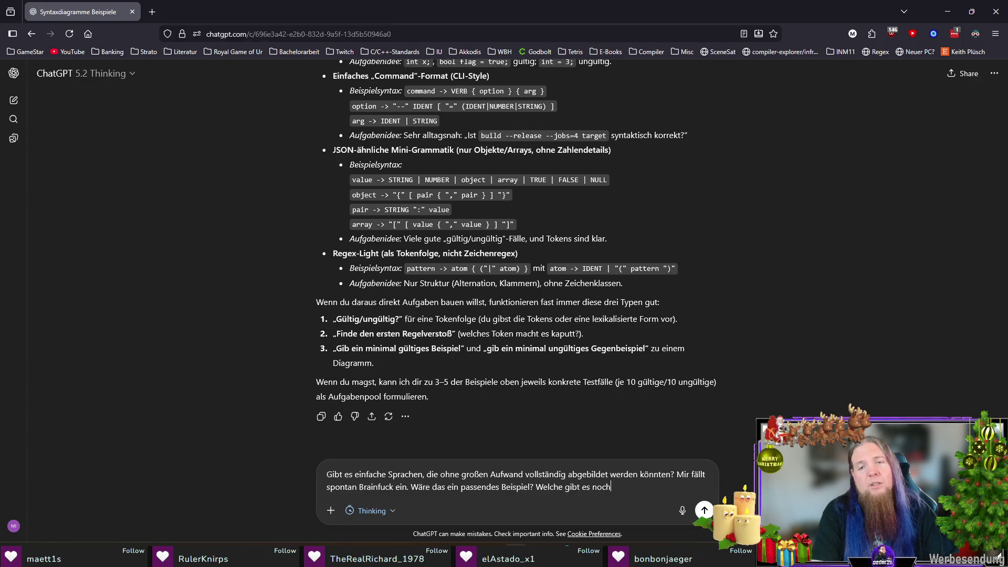
pyautogui.write('?')
pyautogui.press('Return')
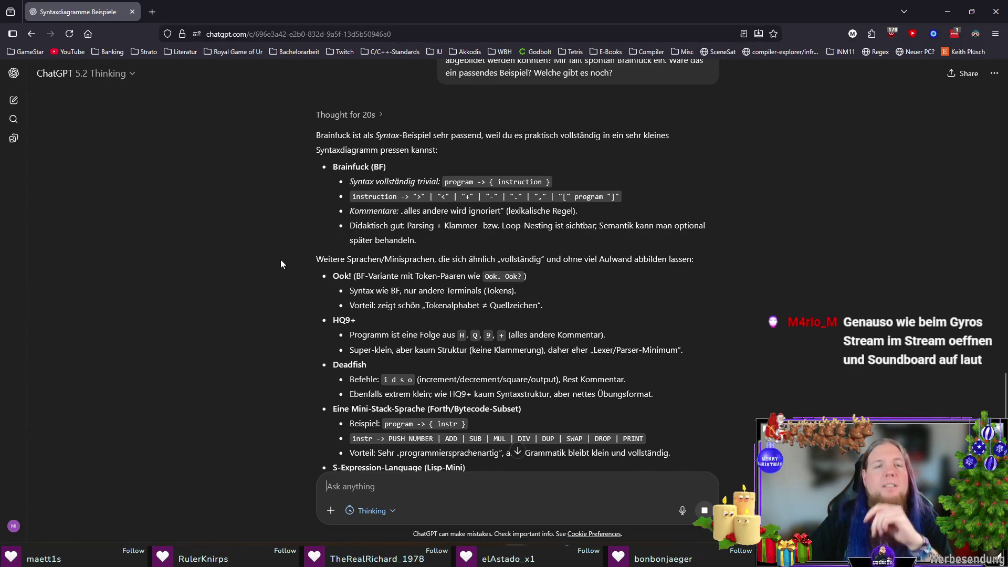
pyautogui.scroll(-1, 281, 262)
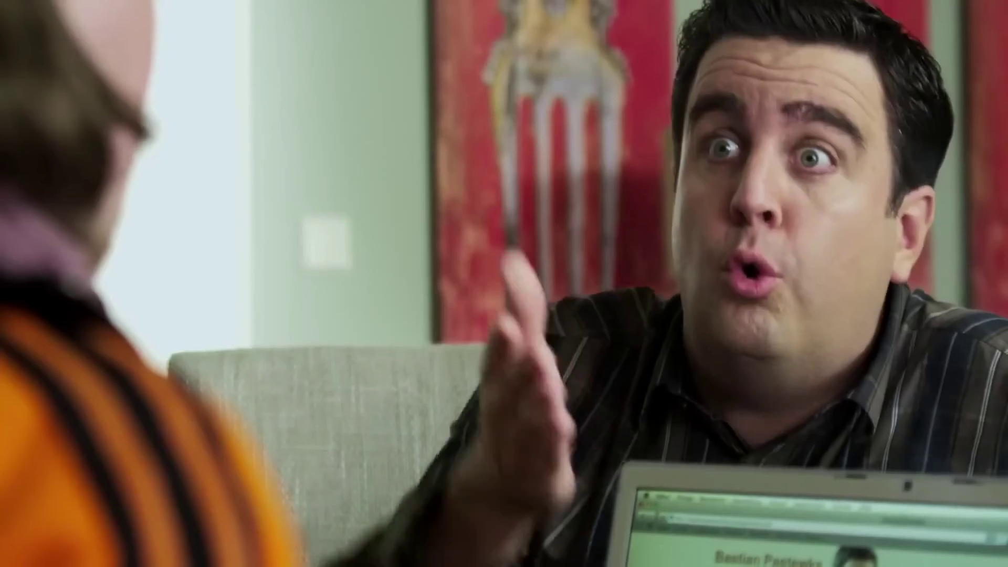
pyautogui.scroll(-1, 265, 319)
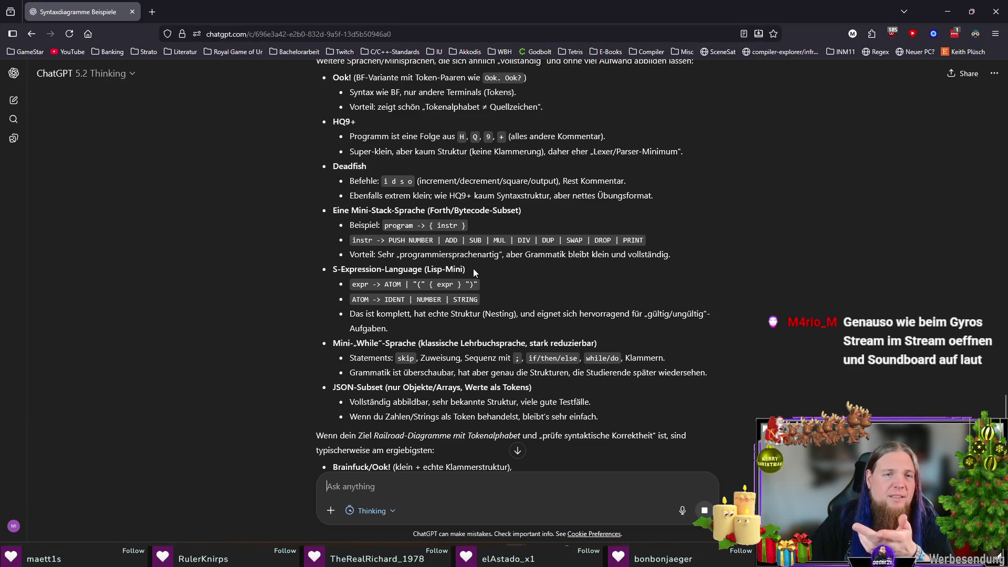
# Read the reply, marking the S-Expression-Language and Mini-While headings among the recommended languages
pyautogui.moveTo(366, 268); pyautogui.dragTo(470, 274)
pyautogui.click(522, 270)
pyautogui.click(607, 301)
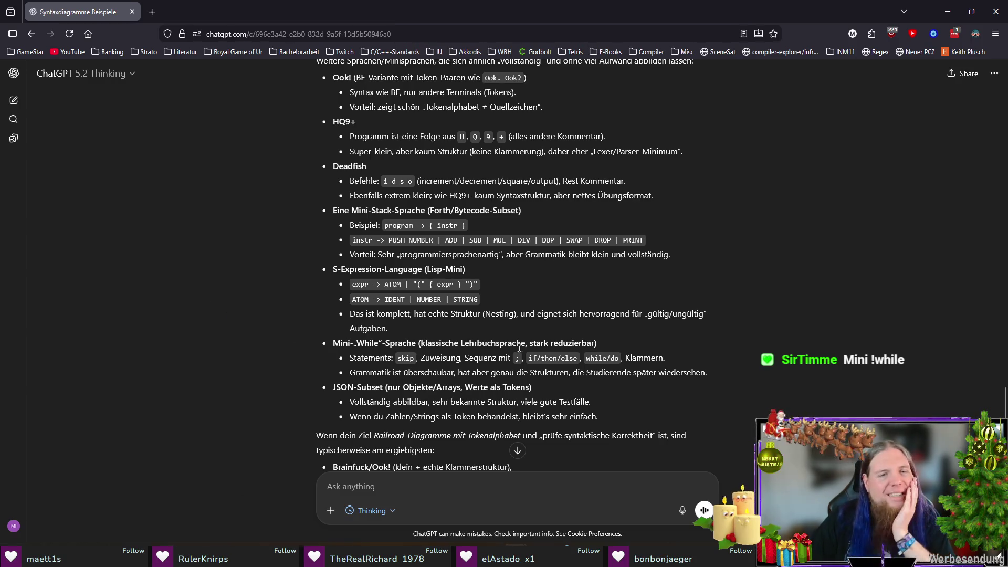
pyautogui.scroll(-1, 543, 309)
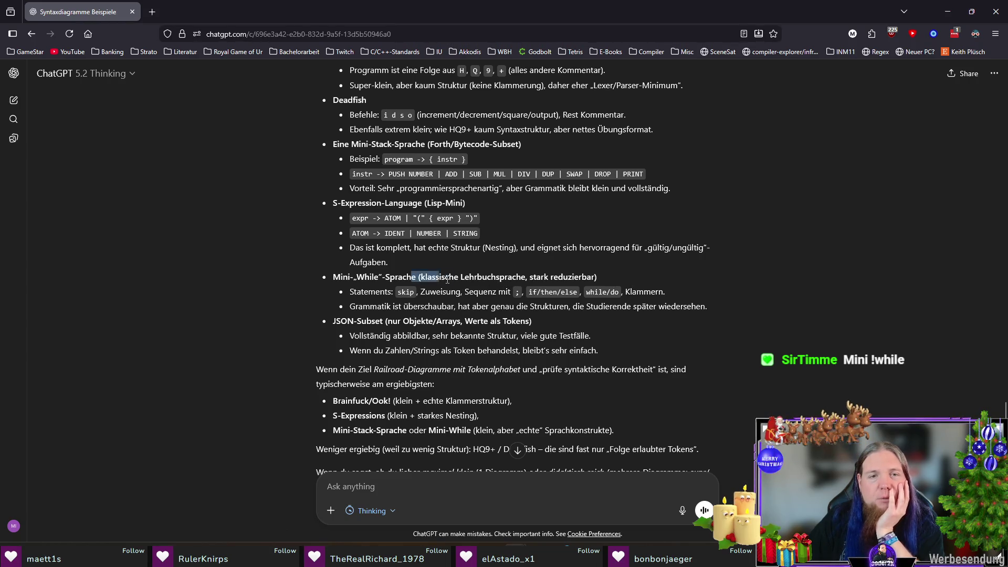
pyautogui.moveTo(418, 276); pyautogui.dragTo(630, 270)
pyautogui.click(710, 329)
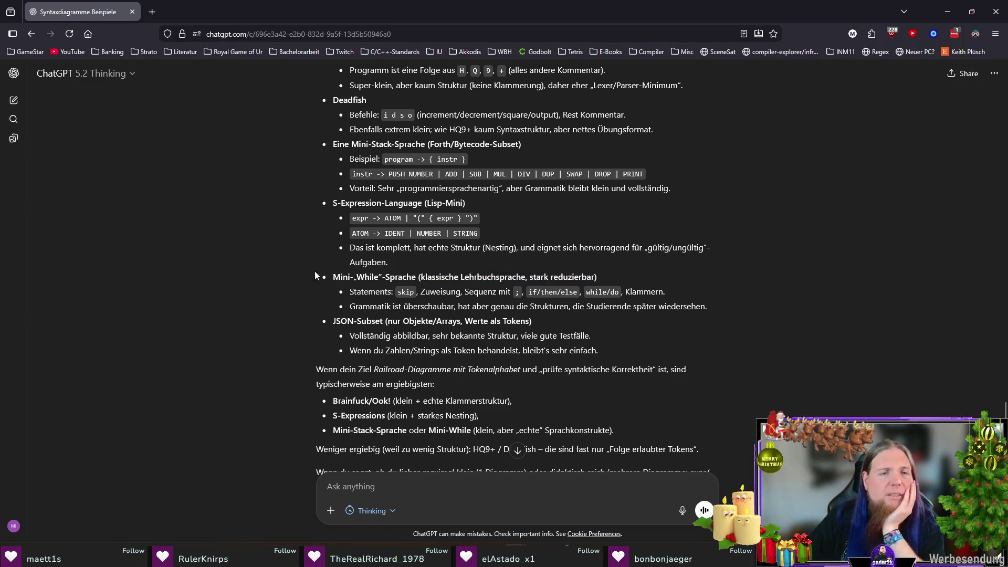
pyautogui.write('Zeig')
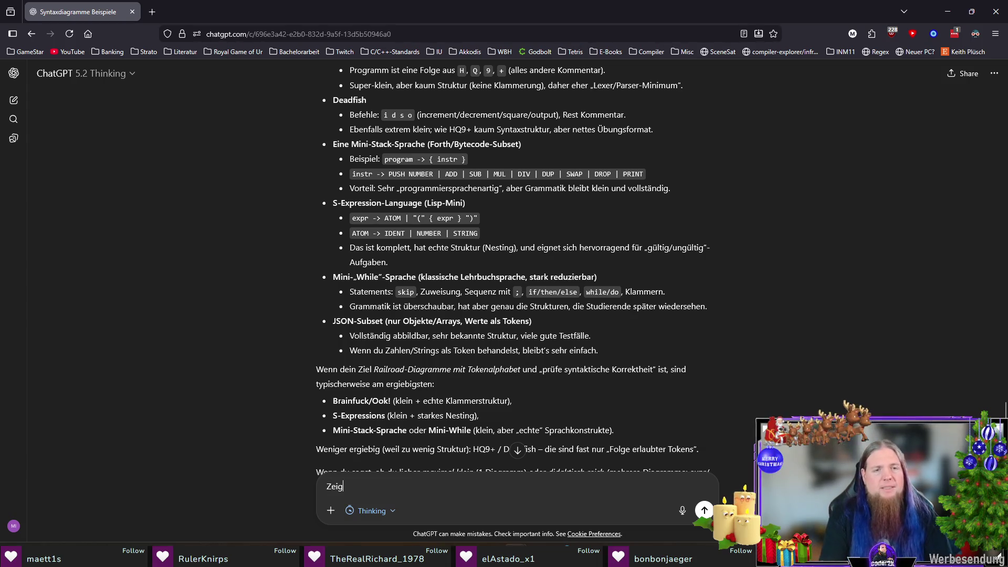
pyautogui.write(' mir n')
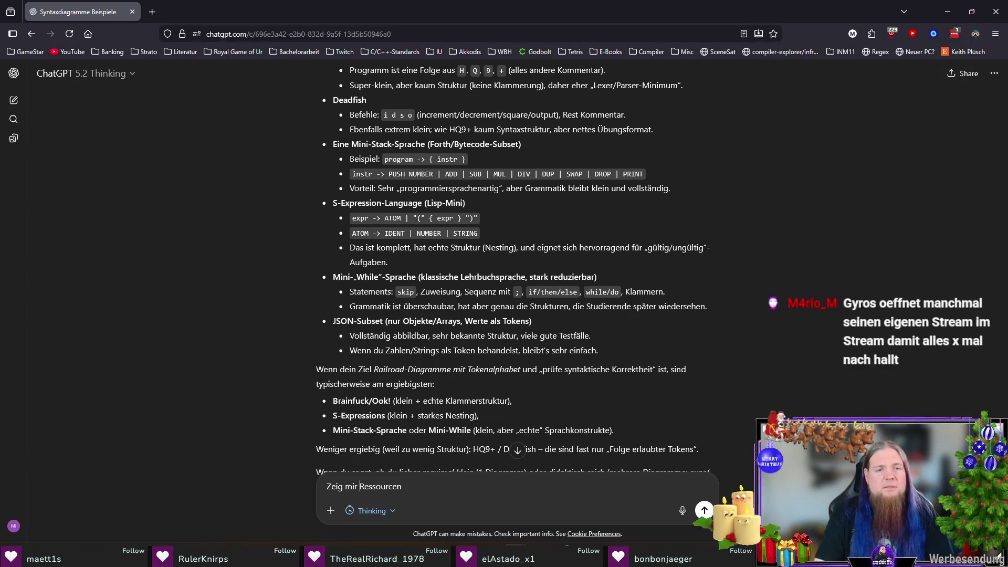
pyautogui.write('Lern-')
# Send the follow-up asking for Mini-While resources, a reduced LISP-like language and Dylan Beattie's Rockstar
pyautogui.press('End')
pyautogui.write('zu ')
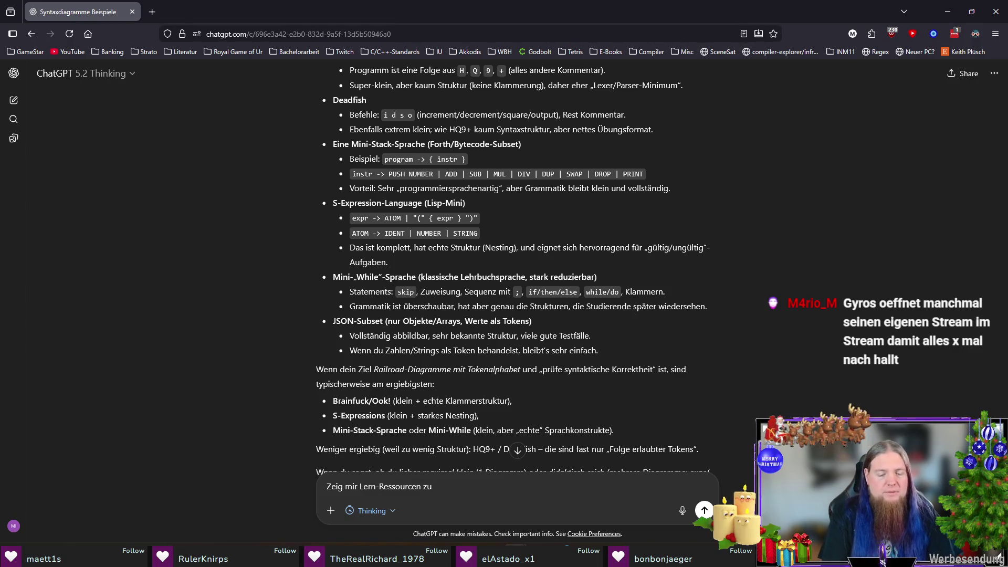
pyautogui.write('Mini-„')
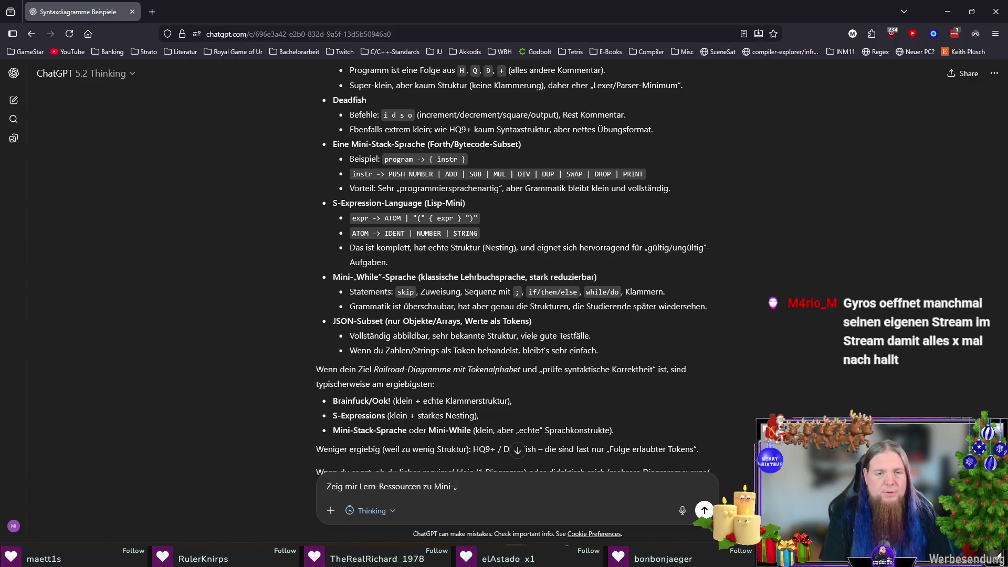
pyautogui.write('While“.')
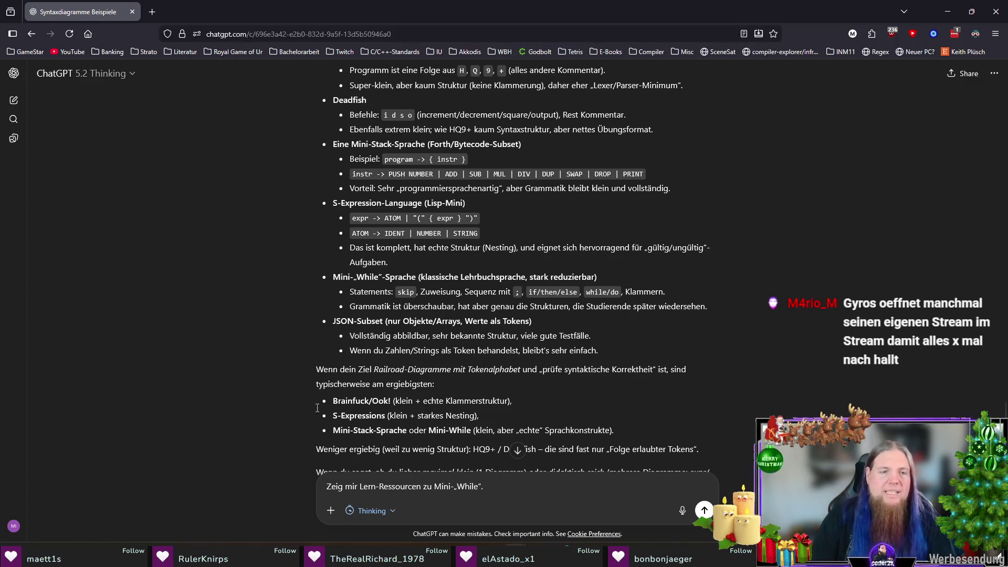
pyautogui.scroll(-1, 227, 333)
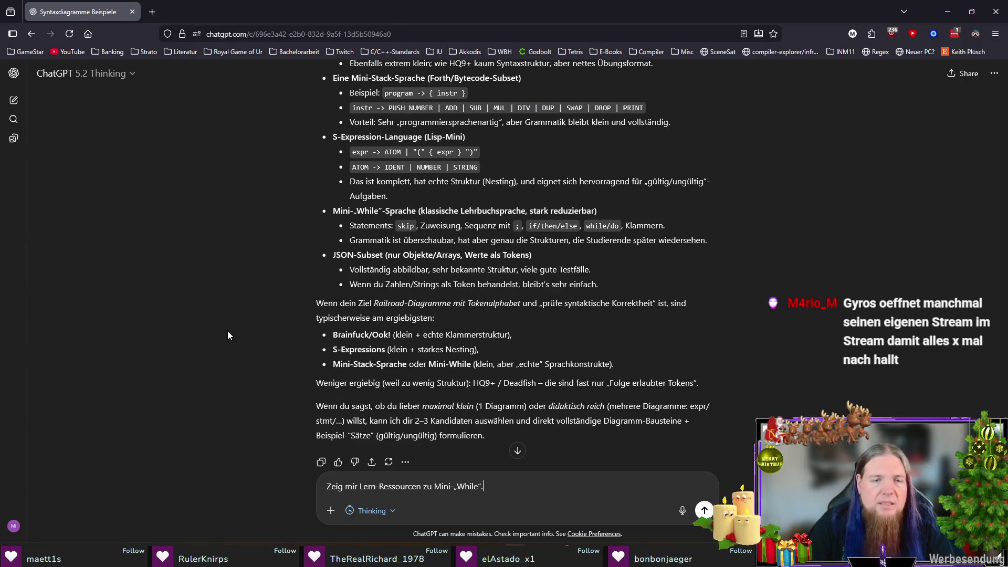
pyautogui.scroll(-1, 228, 332)
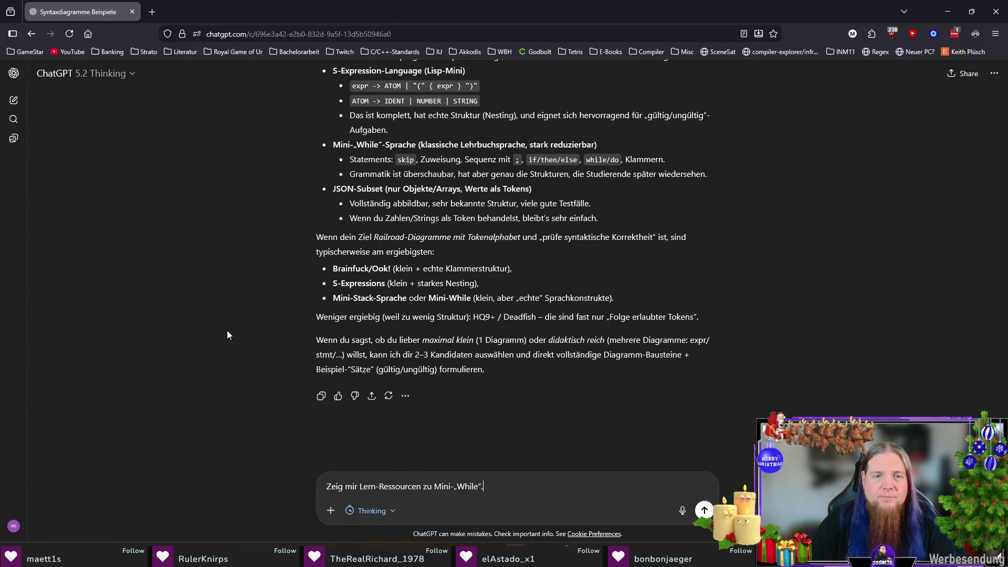
pyautogui.write(' Und w')
pyautogui.write('ie sähe')
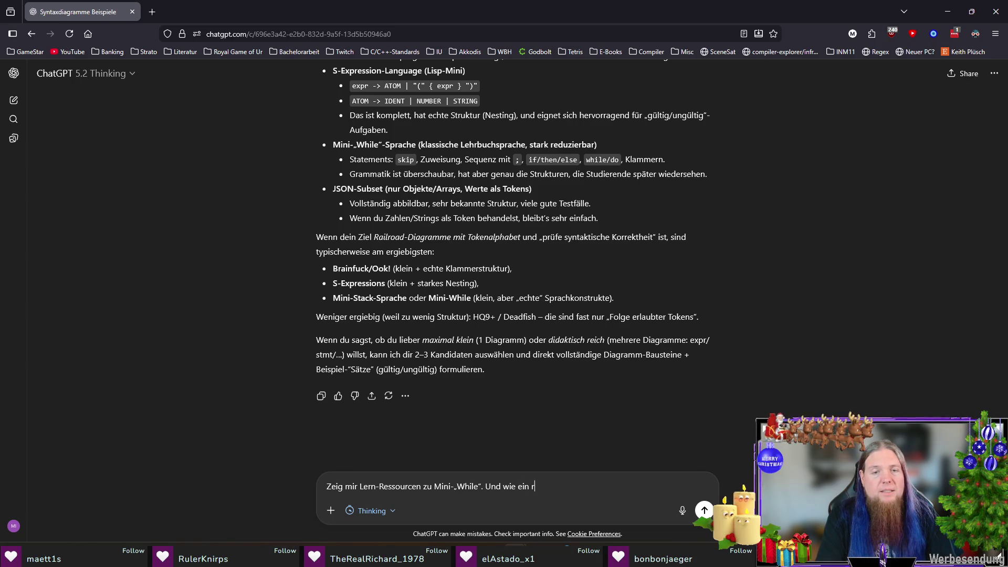
pyautogui.write('s')
pyautogui.hotkey('ctrl', 'BackSpace')
pyautogui.write('e reduzierte LISP-')
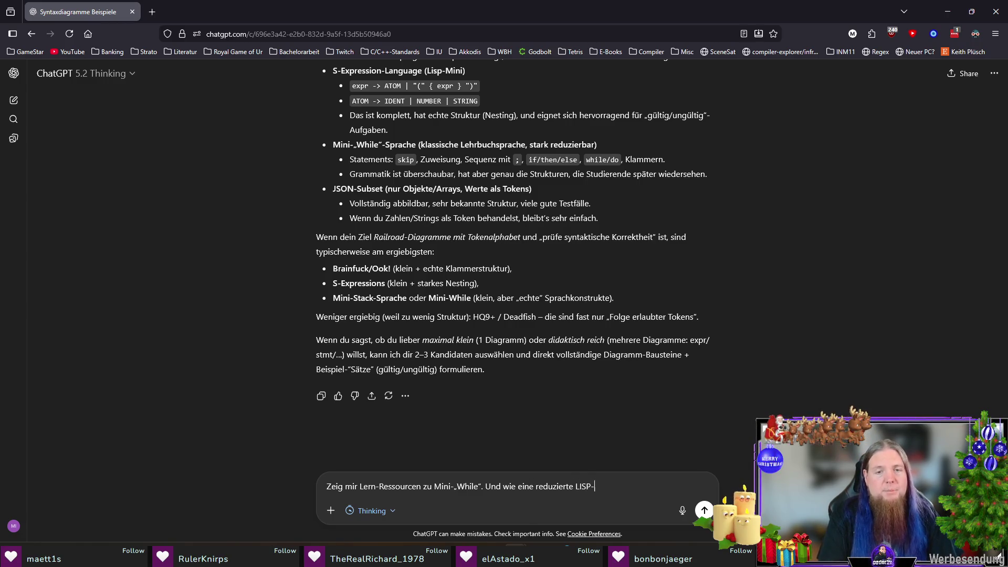
pyautogui.write('Ä')
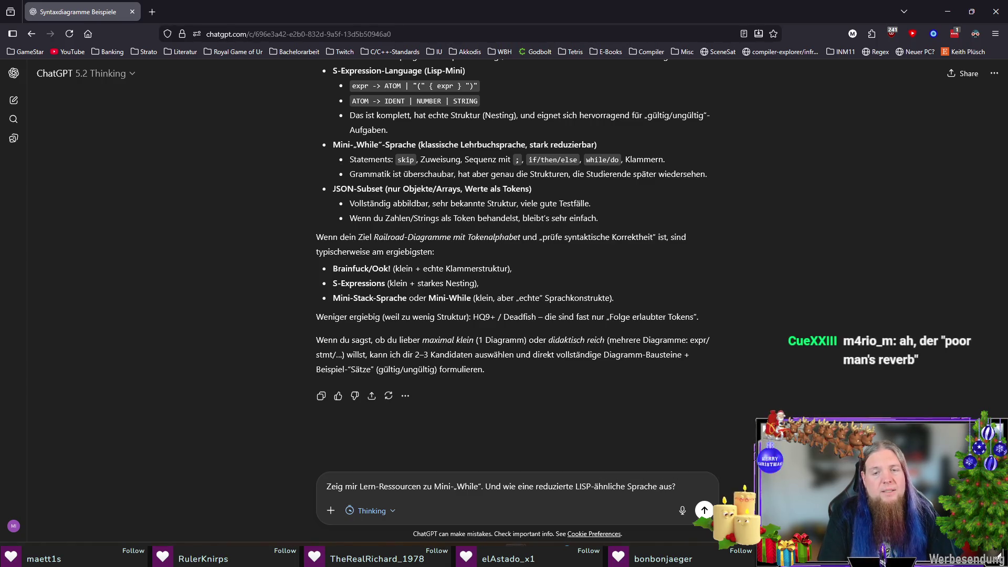
pyautogui.write(' auch die Rockstar-Sprache möglich (von Dylann')
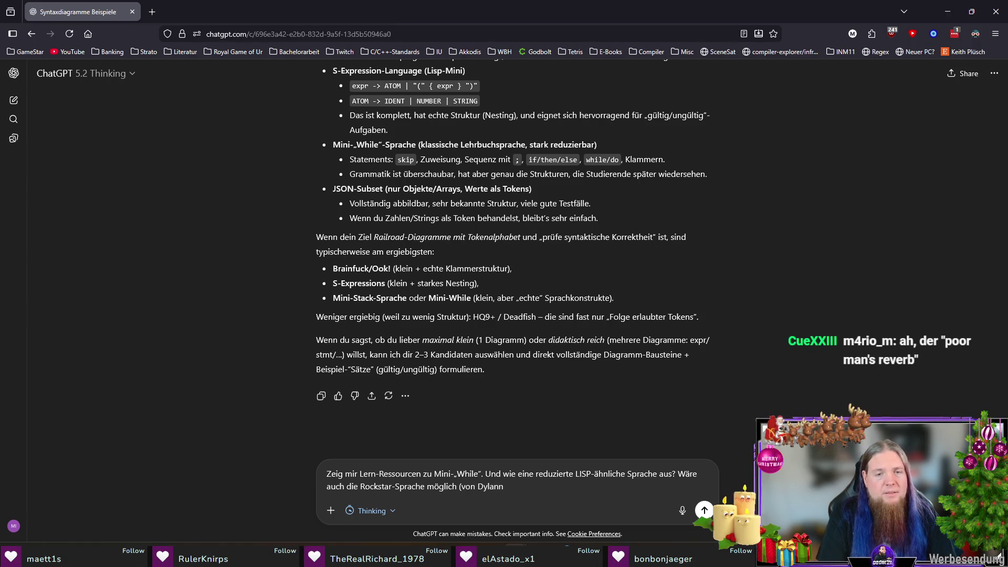
pyautogui.press('BackSpace')
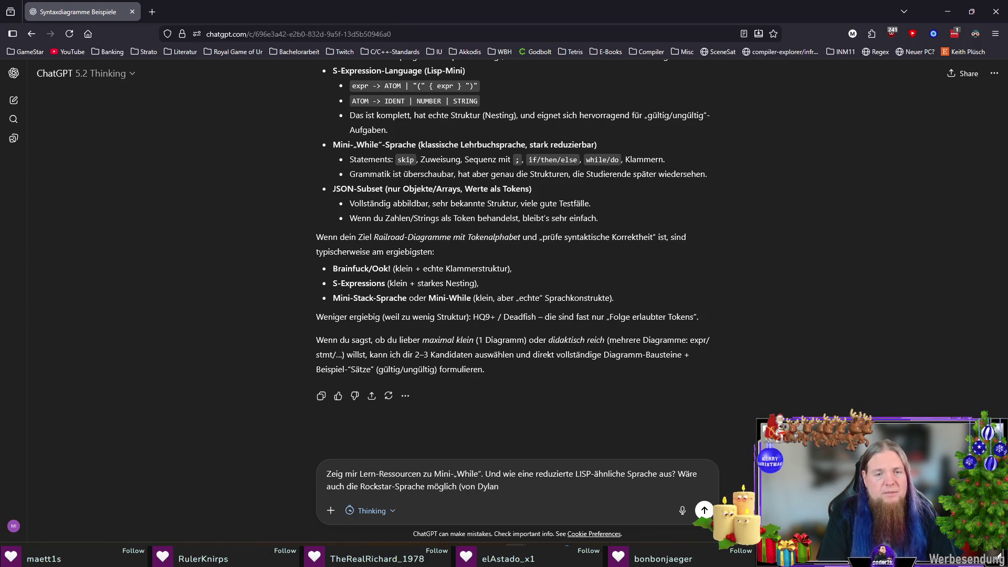
pyautogui.write('?')
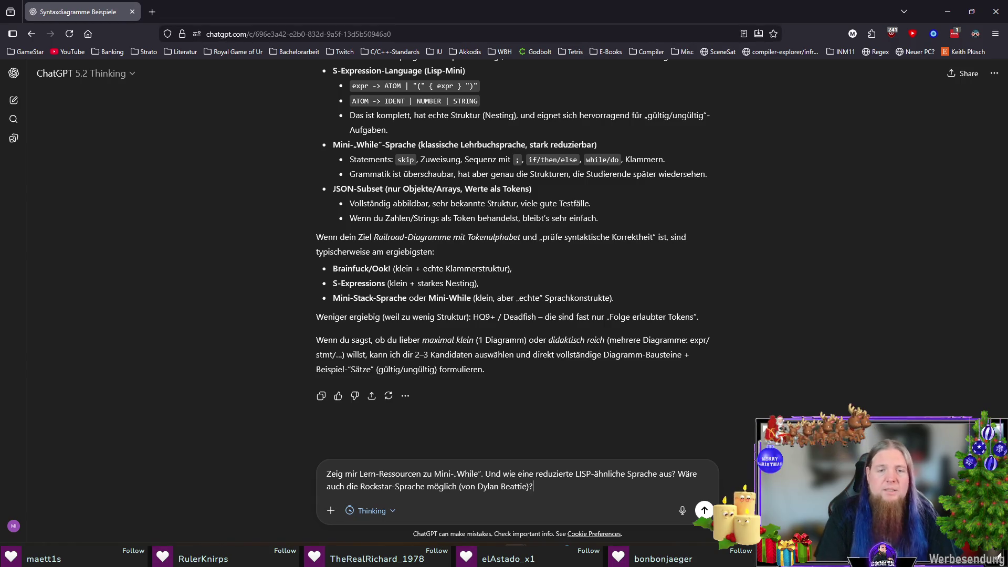
pyautogui.press('Return')
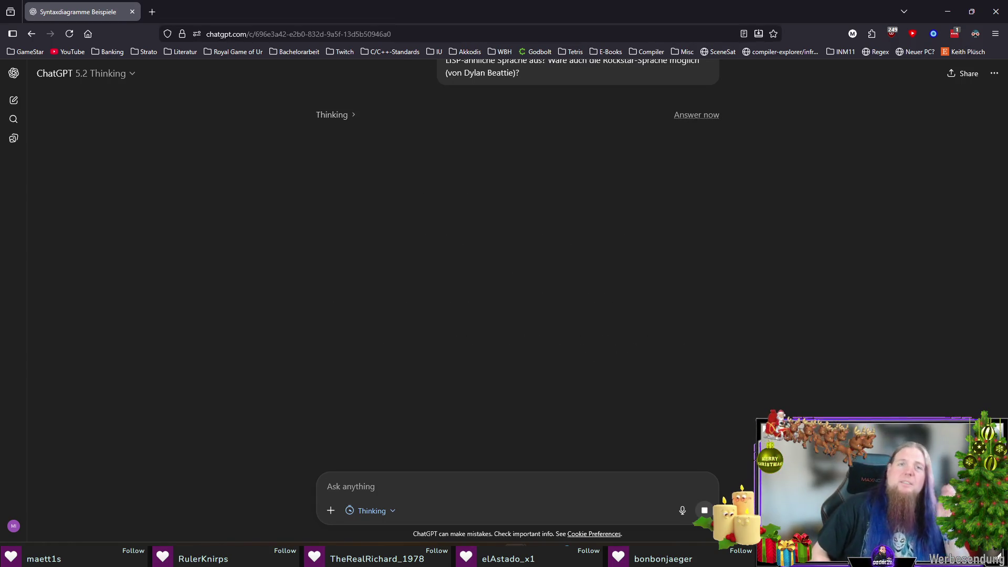